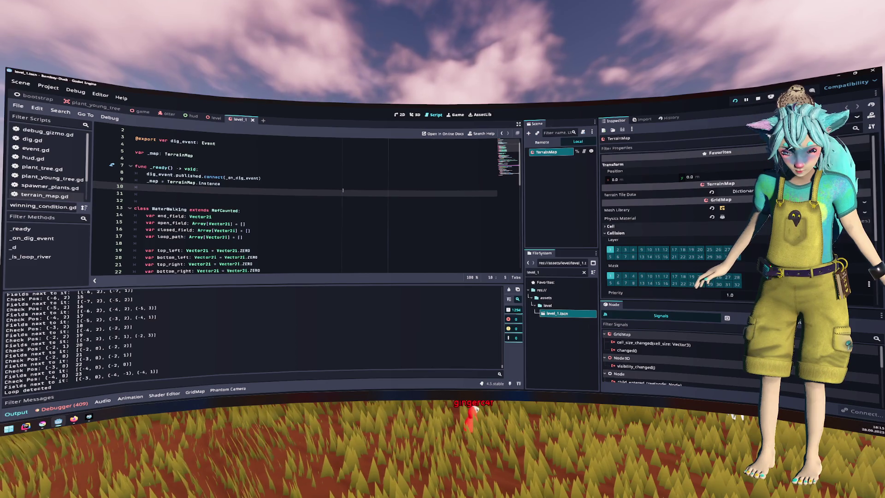
# Step: Abandon the unfinished get_tree().get_first_node_in_group line and save the script
pyautogui.write('_tree().')
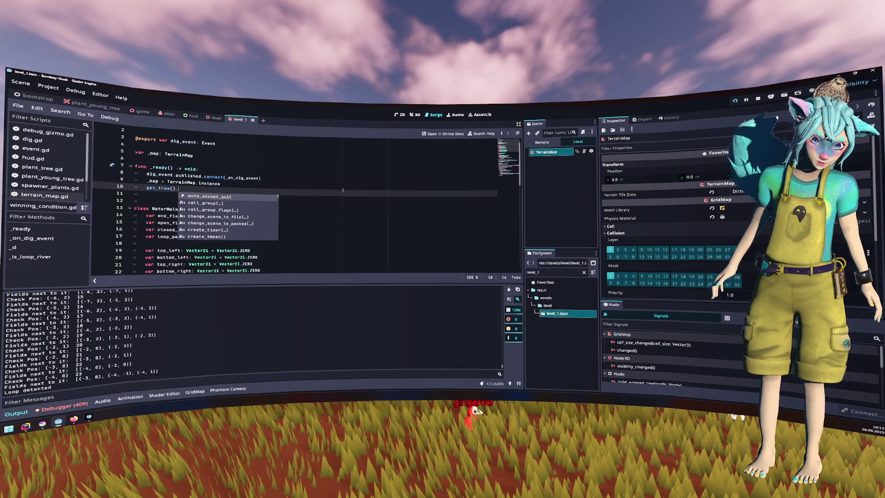
pyautogui.write('get_fir')
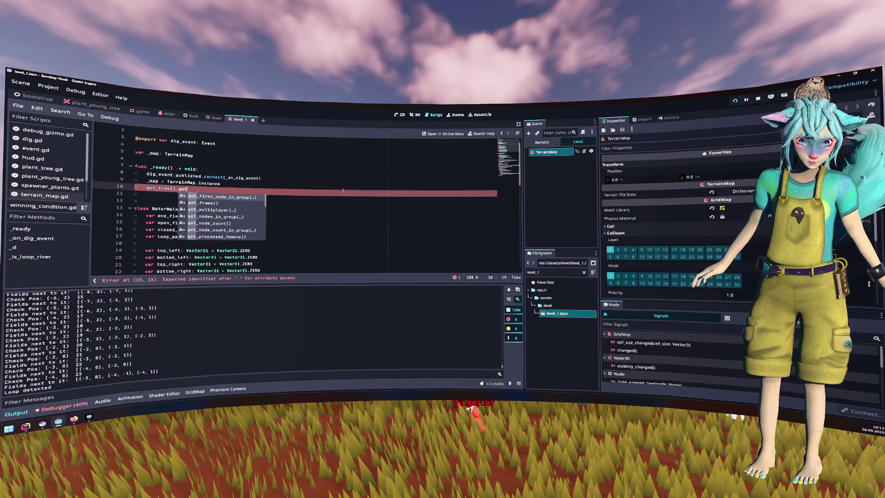
pyautogui.press('Return')
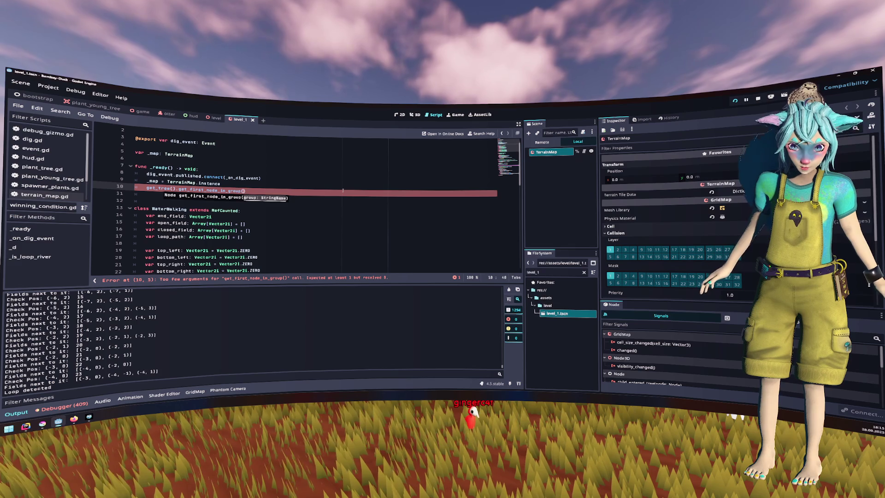
pyautogui.write('imoire.')
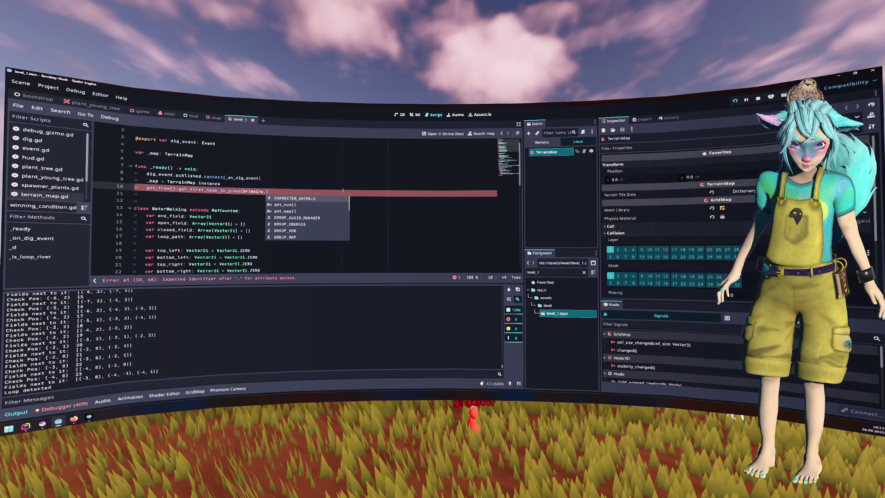
pyautogui.press('Down')
pyautogui.press('Down')
pyautogui.press('Down')
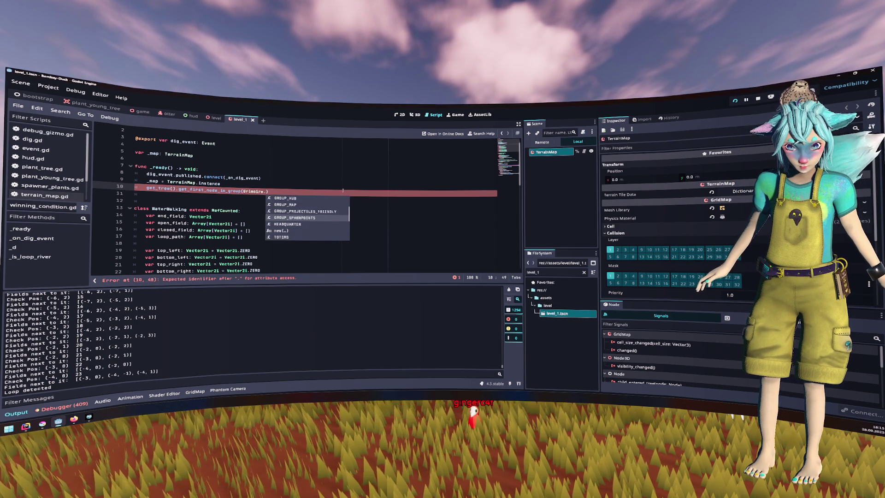
pyautogui.press('Up')
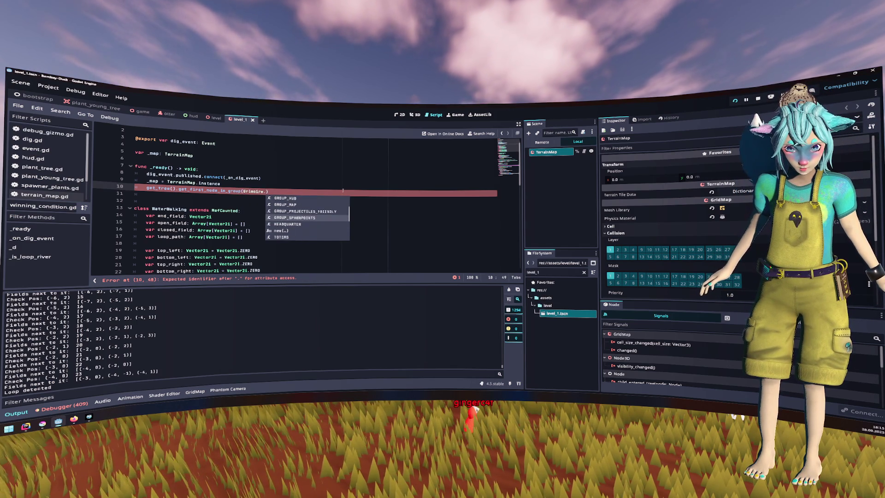
pyautogui.write('GROUP')
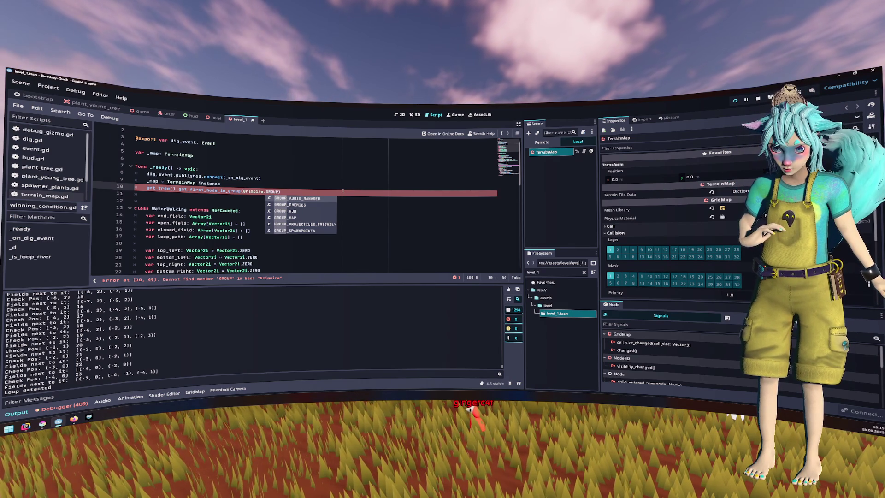
pyautogui.press('Escape')
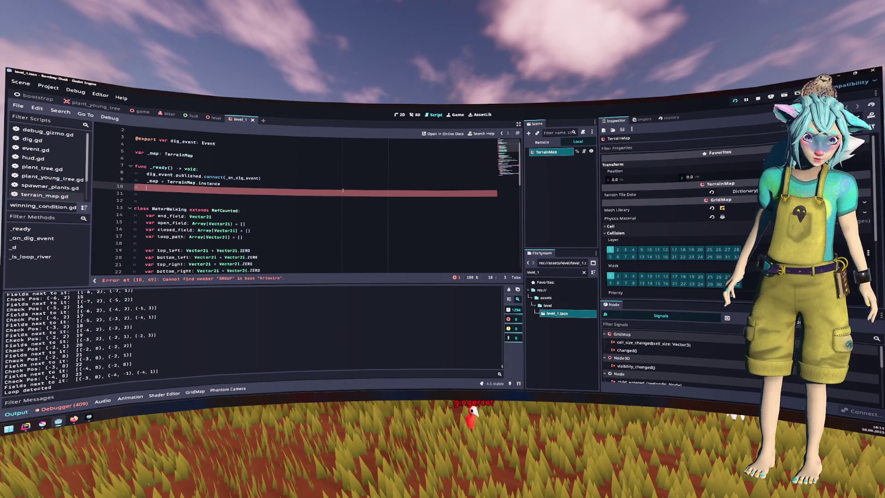
pyautogui.press('BackSpace')
pyautogui.hotkey('ctrl', 's')
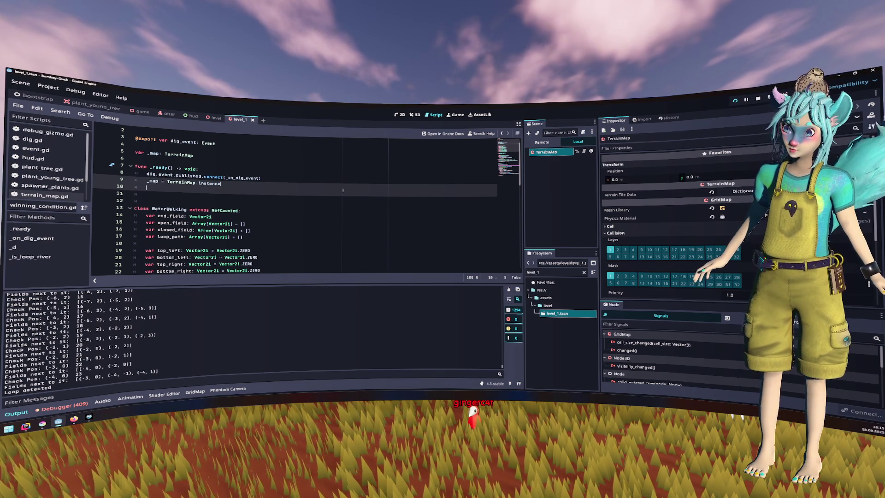
# Step: Stop the running game and switch to JetBrains Rider
pyautogui.click(757, 100)
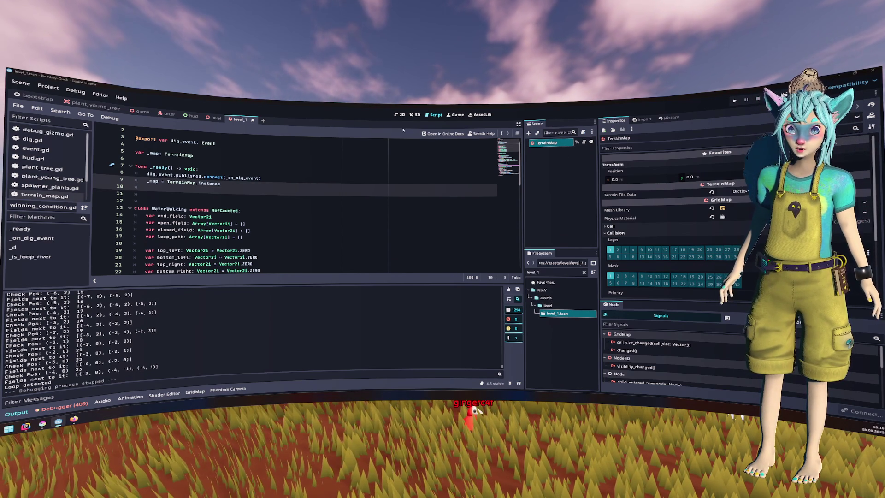
pyautogui.hotkey('alt', 'Tab')
pyautogui.click(328, 189)
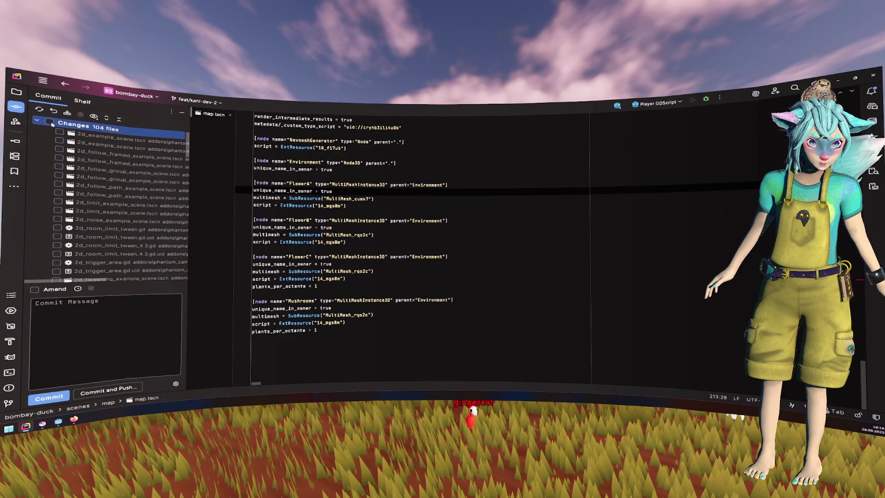
# Step: Review the pending changes and group the change list by directory
pyautogui.scroll(-15, 103, 145)
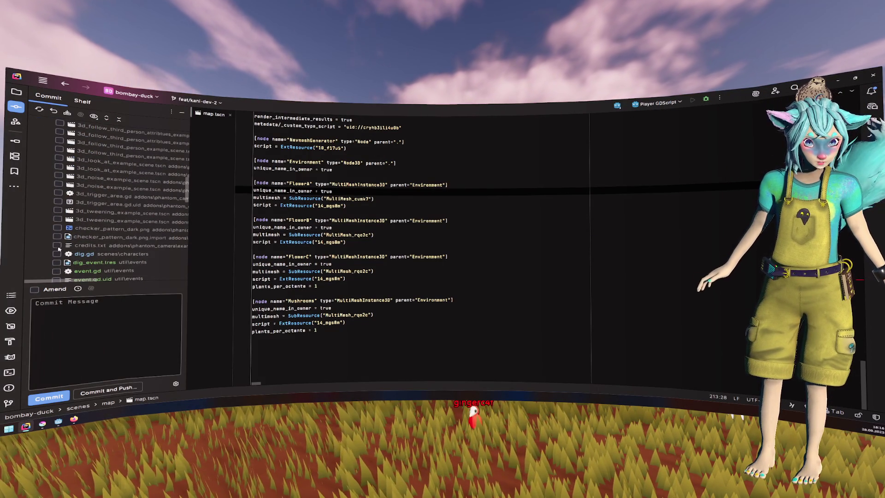
pyautogui.doubleClick(92, 245)
pyautogui.scroll(15, 78, 184)
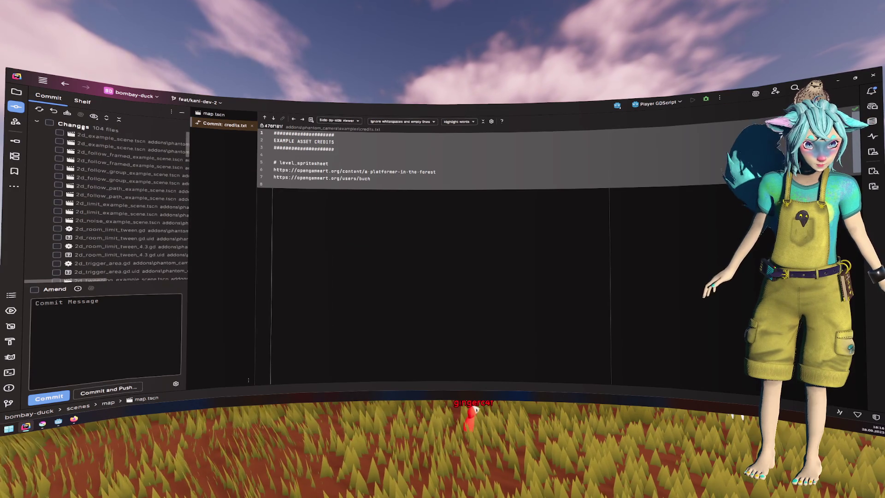
pyautogui.click(93, 116)
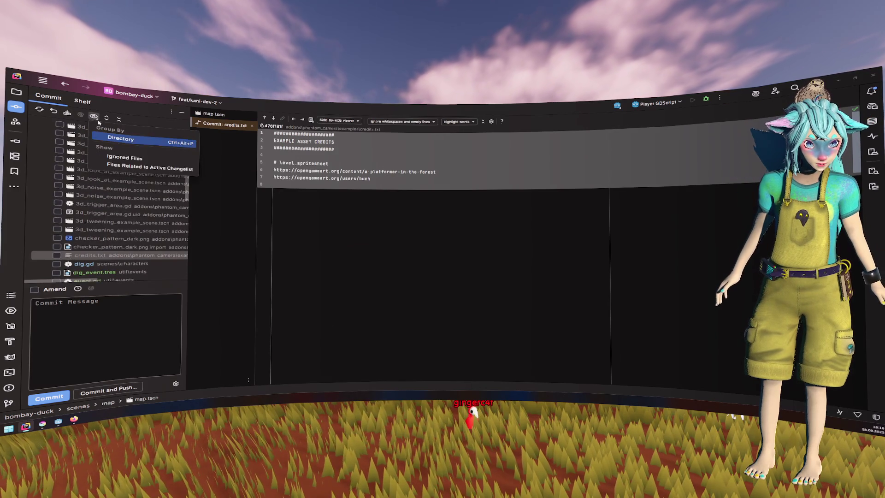
pyautogui.click(120, 138)
# Step: Commit the addons\phantom_camera\examples folder with message 'chore: remove examples'
pyautogui.click(72, 143)
pyautogui.click(70, 143)
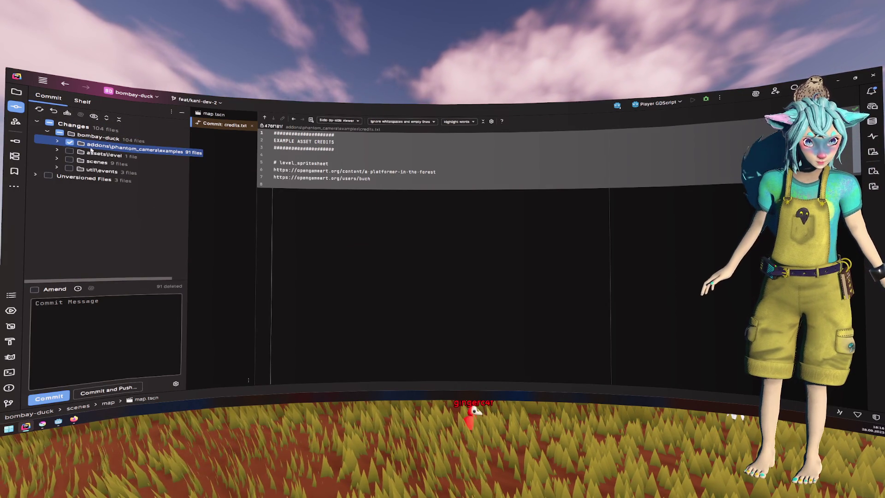
pyautogui.click(135, 335)
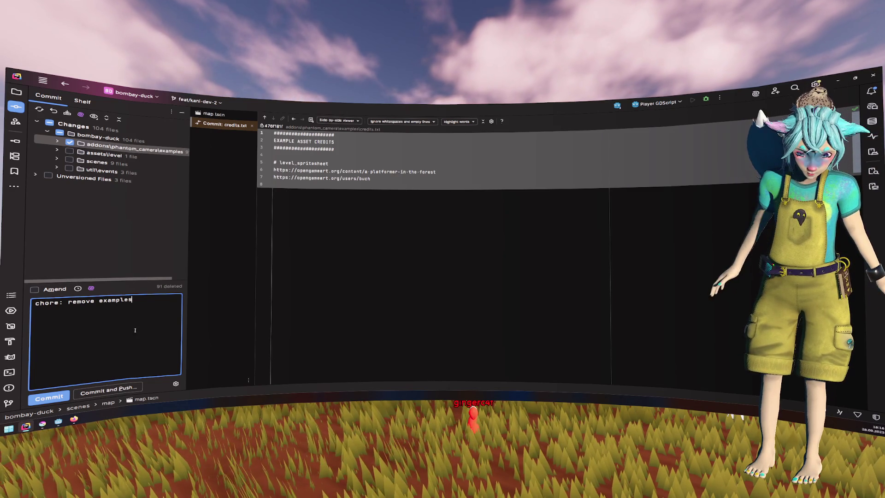
pyautogui.hotkey('ctrl', 'Return')
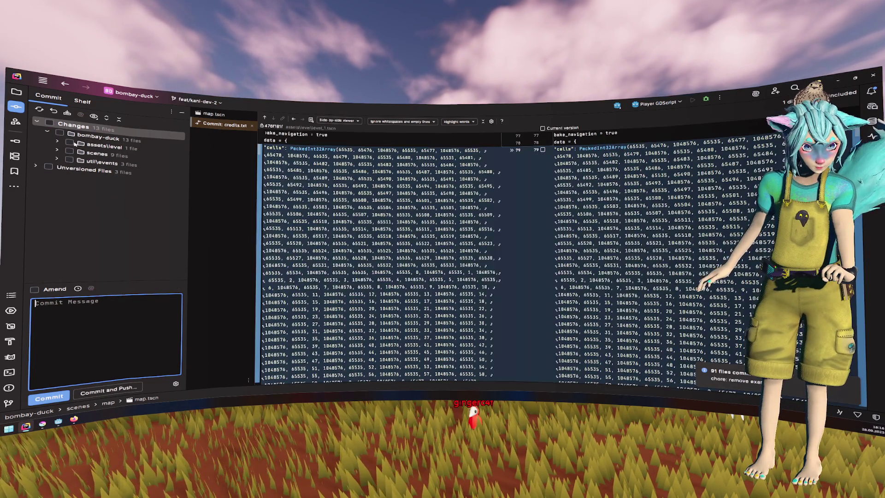
# Step: Expand the level, scenes, gamestate, hud, map and characters folders to review changes
pyautogui.click(55, 140)
pyautogui.doubleClick(57, 161)
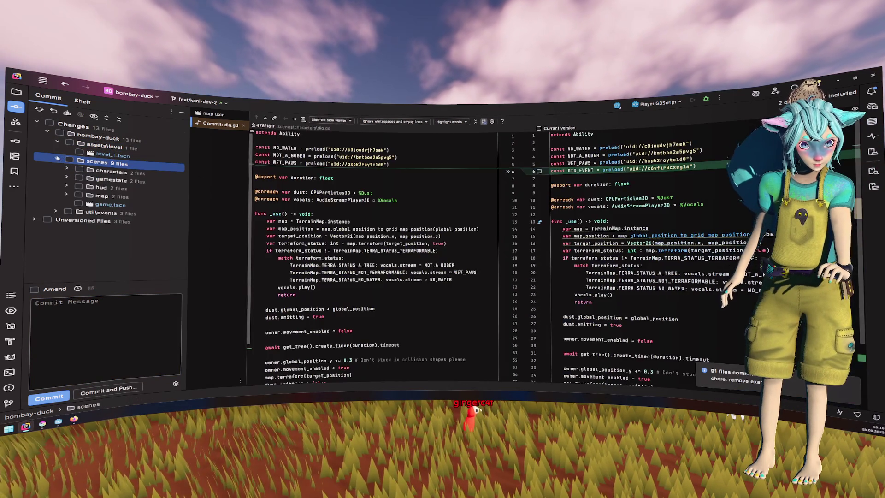
pyautogui.click(67, 170)
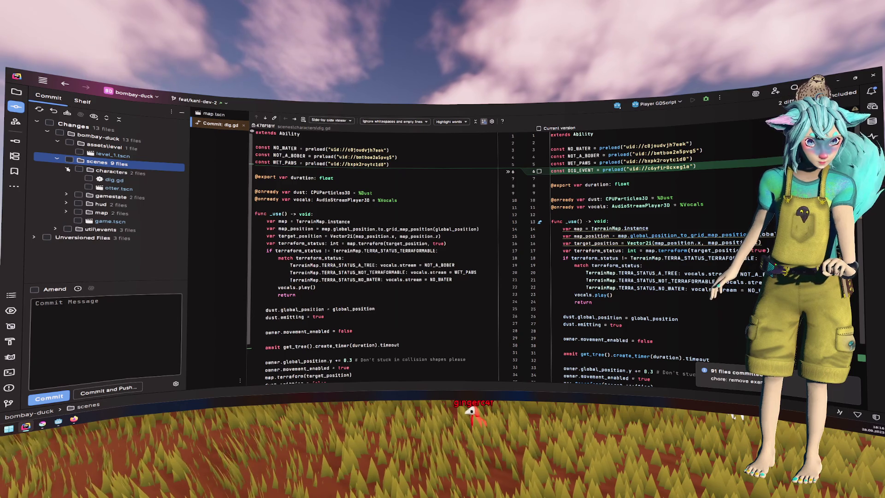
pyautogui.click(68, 170)
pyautogui.doubleClick(68, 180)
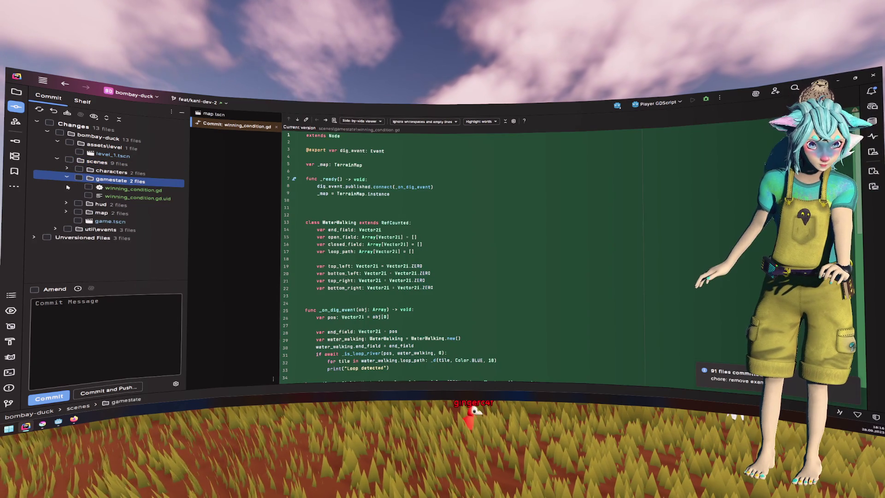
pyautogui.click(66, 203)
pyautogui.click(67, 229)
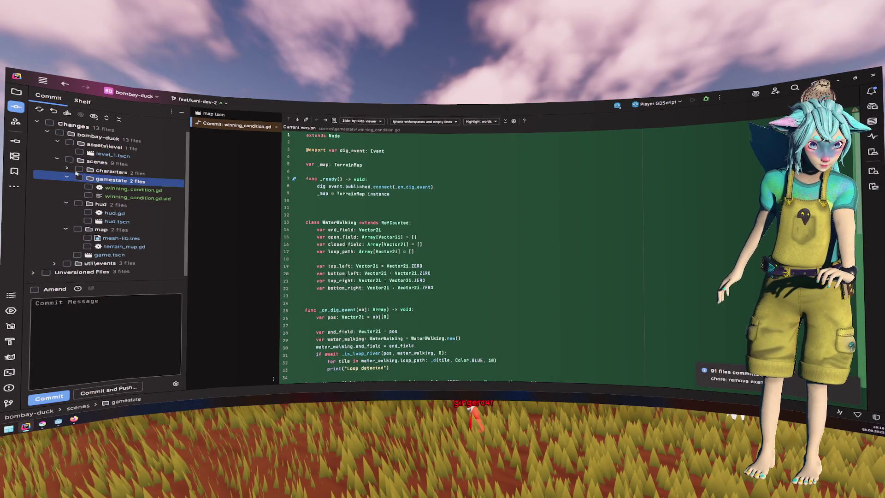
pyautogui.click(67, 168)
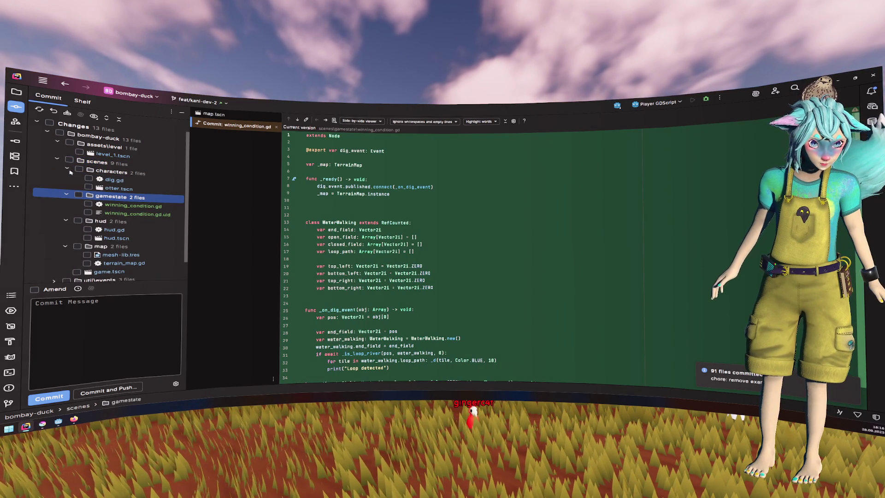
# Step: Include the scenes folder, util\events files and new unversioned debug_gizmo files in the commit
pyautogui.click(70, 162)
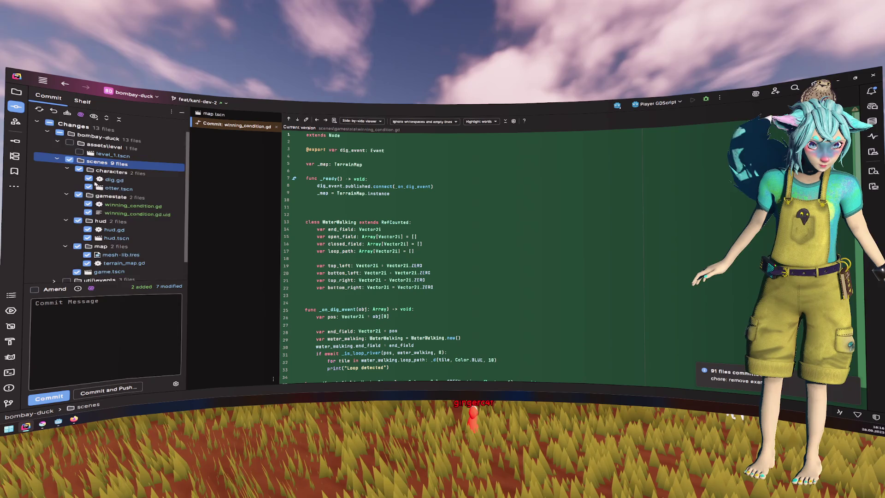
pyautogui.click(69, 159)
pyautogui.scroll(-1, 65, 230)
pyautogui.click(67, 259)
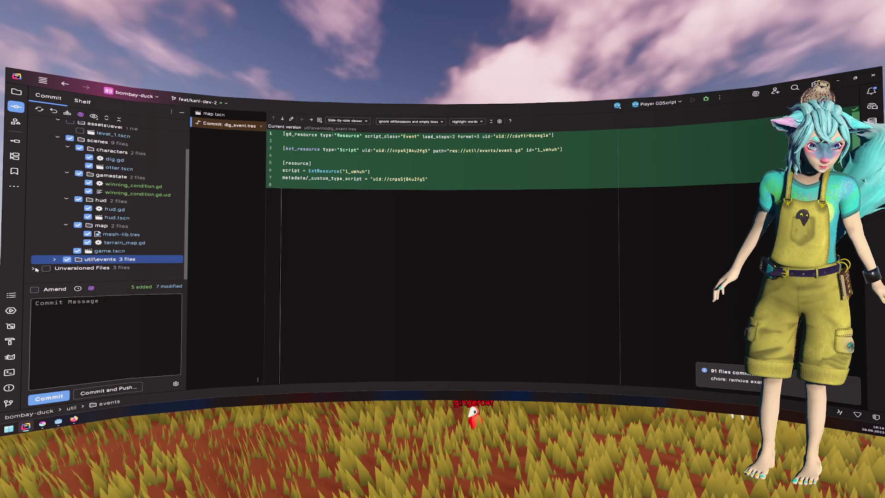
pyautogui.click(35, 268)
pyautogui.click(47, 233)
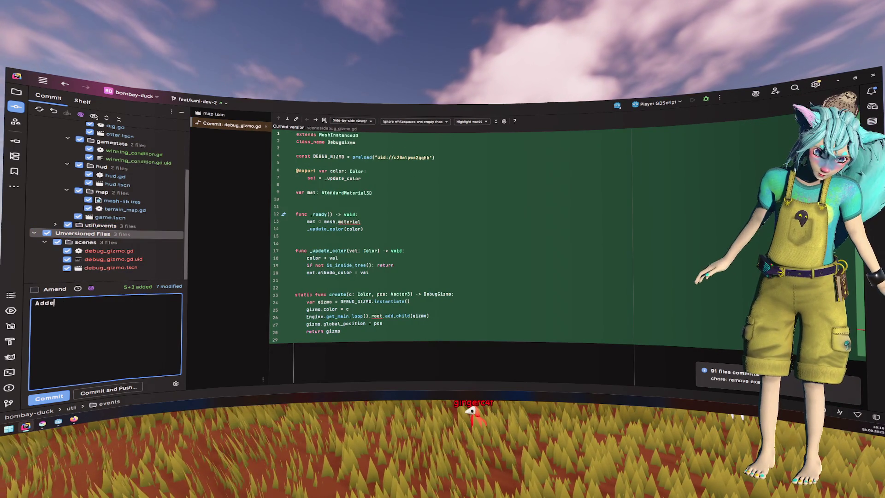
# Step: Exclude mesh-lib.tres and enter the message 'feat: adding win condition and basic event system'
pyautogui.press('BackSpace')
pyautogui.press('BackSpace')
pyautogui.write('feat: adding win condition and')
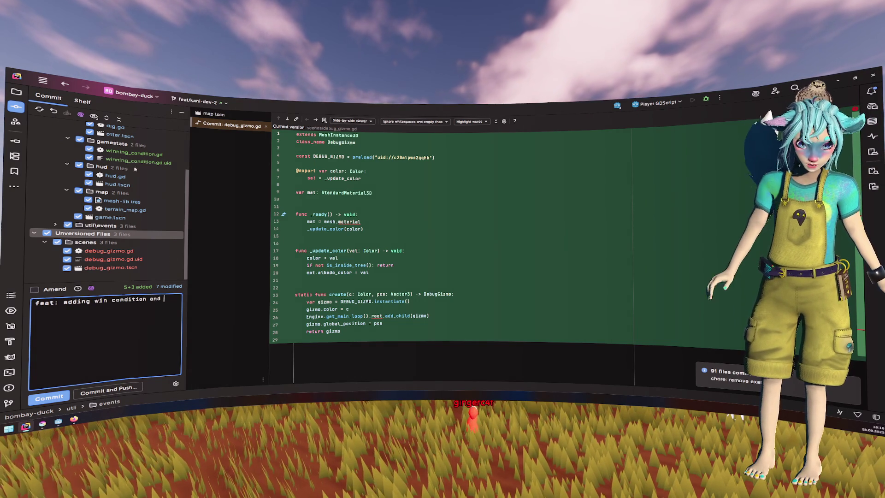
pyautogui.click(88, 200)
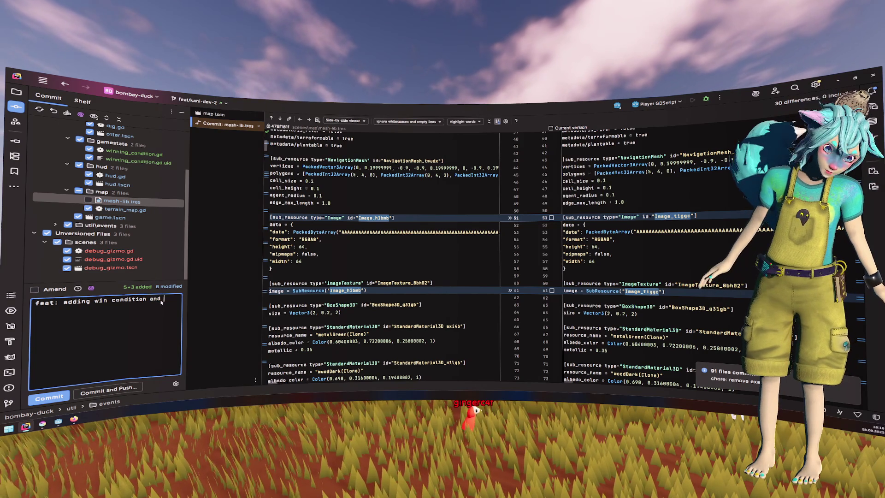
pyautogui.write('basic event system')
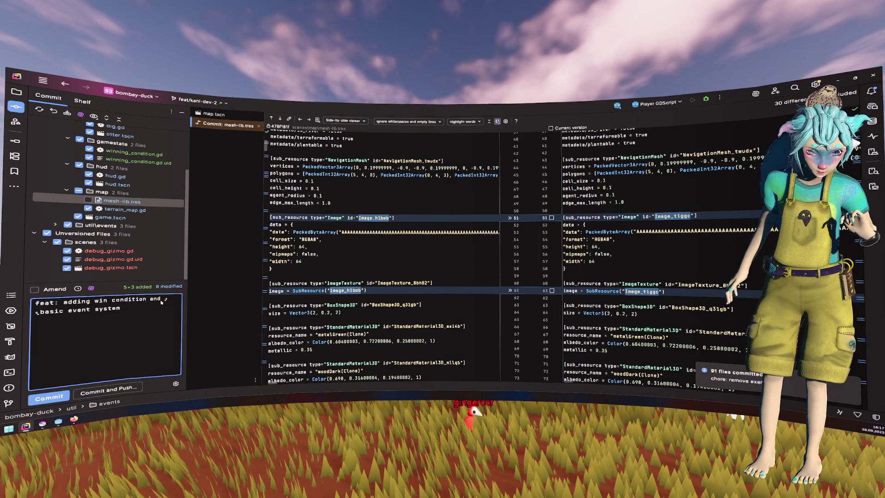
pyautogui.scroll(3, 116, 252)
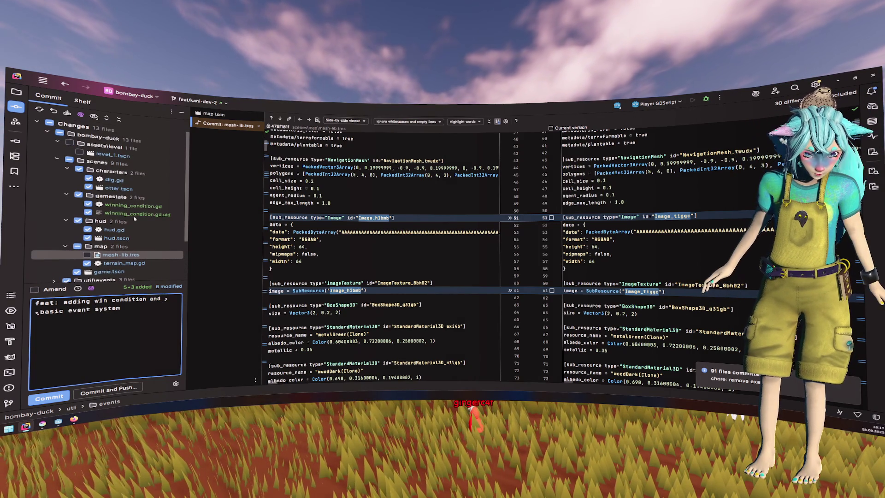
# Step: Commit and push the win-condition changes, then roll back mesh-lib.tres
pyautogui.click(129, 391)
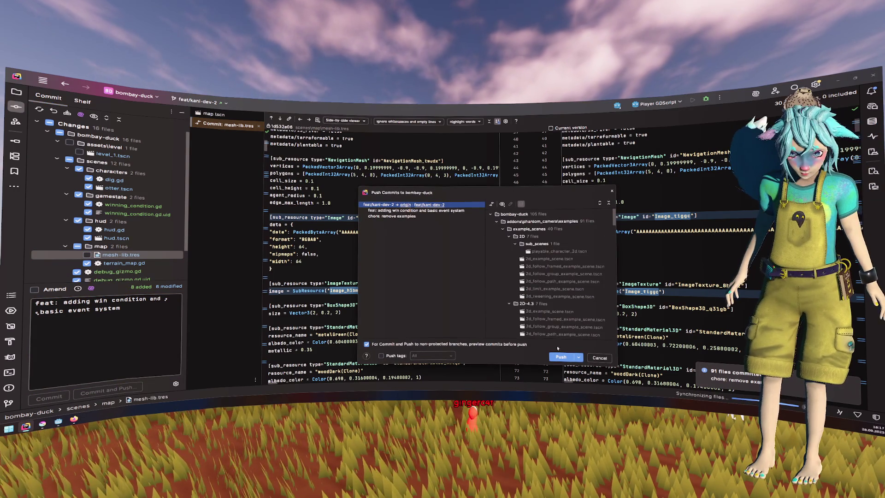
pyautogui.click(561, 358)
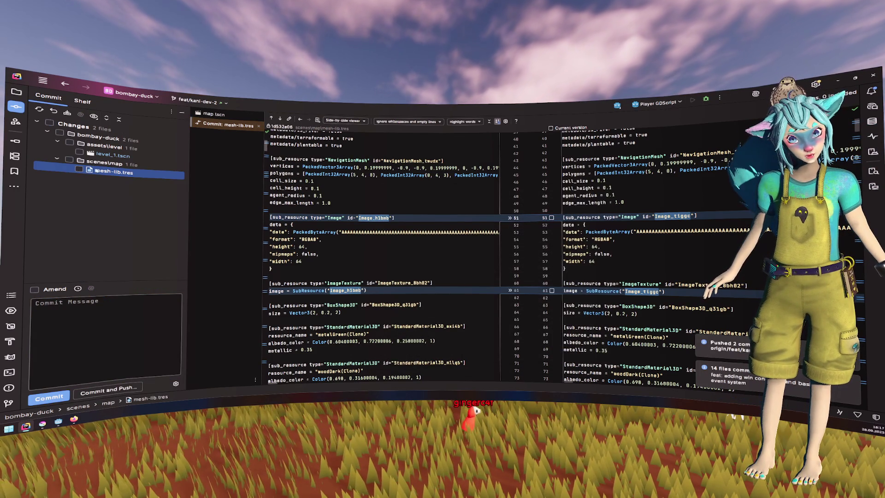
pyautogui.rightClick(95, 172)
pyautogui.click(120, 186)
pyautogui.click(459, 325)
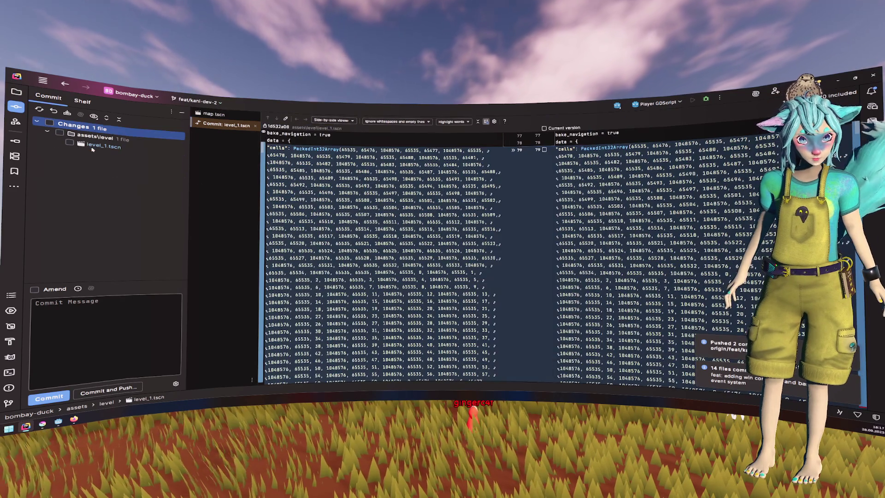
# Step: Review the remaining level_1.tscn diff and show the Git branches and commit history
pyautogui.click(93, 147)
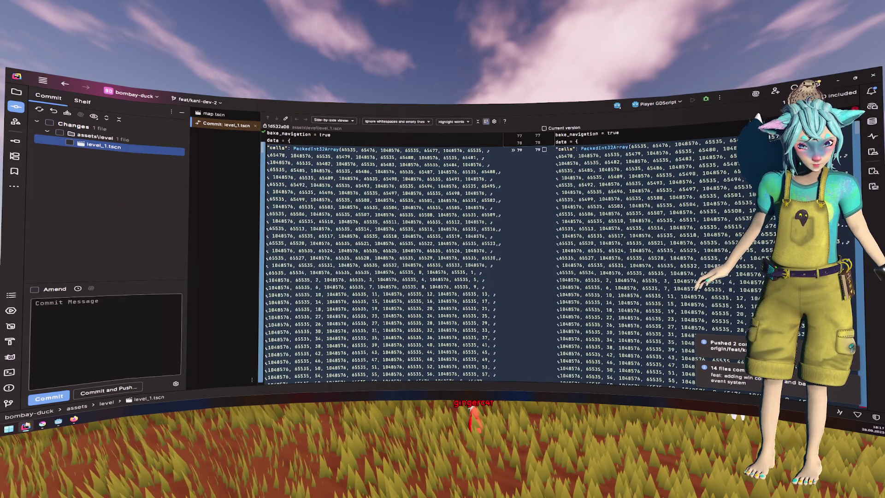
pyautogui.click(9, 404)
pyautogui.click(10, 403)
pyautogui.click(12, 404)
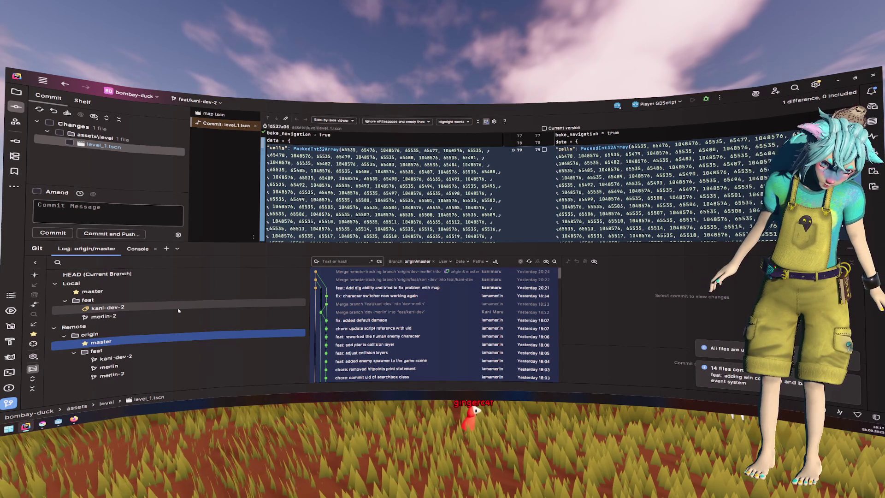
# Step: Pull origin/feat/merlin into feat/kani-dev-2 using merge from the Git log branch tree
pyautogui.rightClick(128, 367)
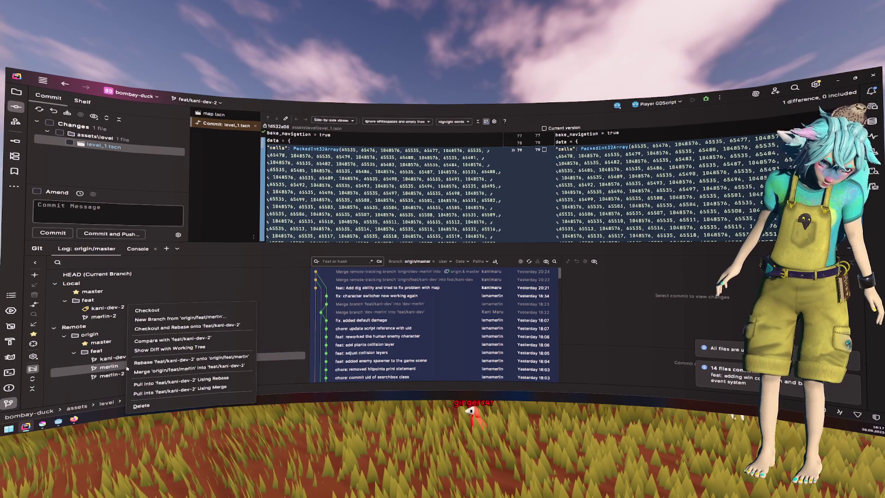
pyautogui.click(112, 367)
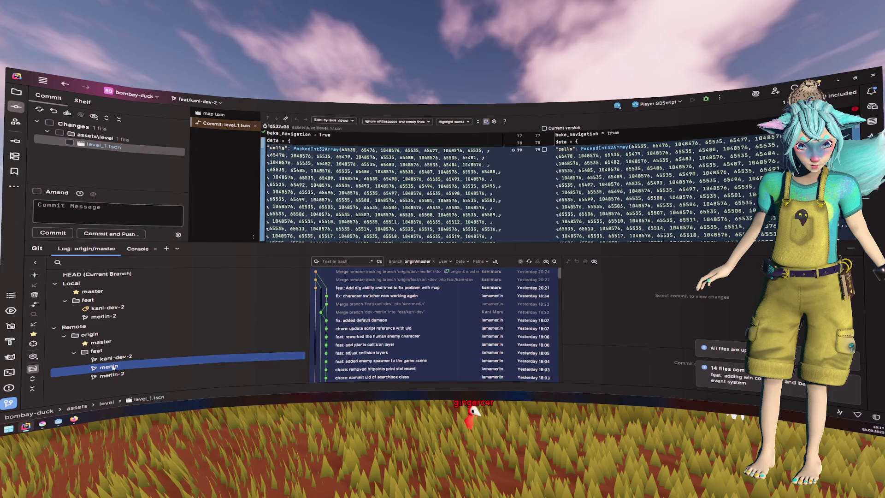
pyautogui.rightClick(112, 367)
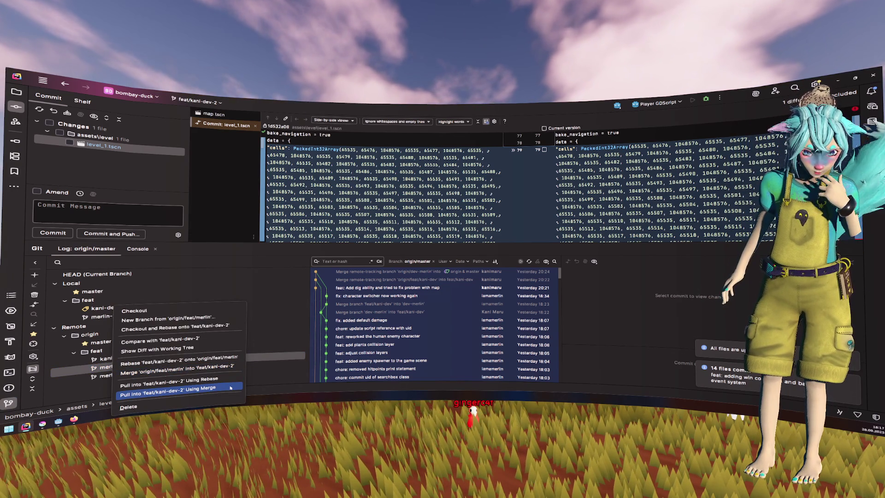
pyautogui.click(231, 388)
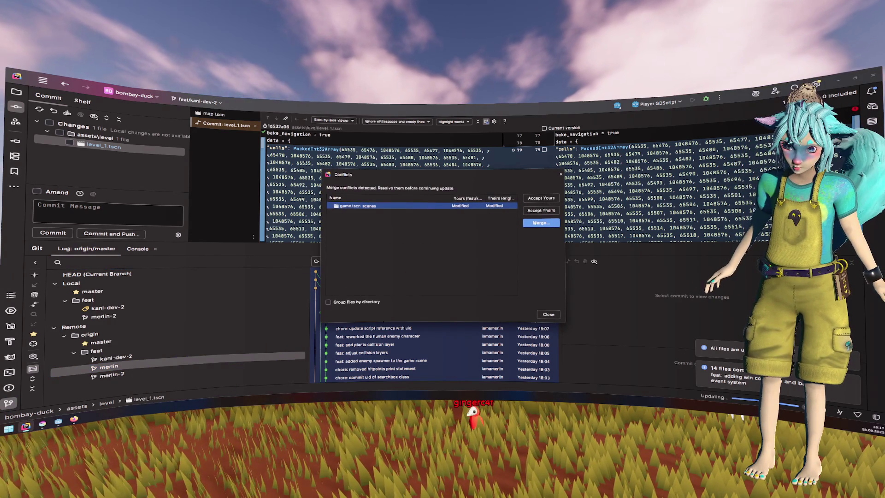
# Step: Review the game.tscn three-way merge and apply the resolution
pyautogui.click(545, 224)
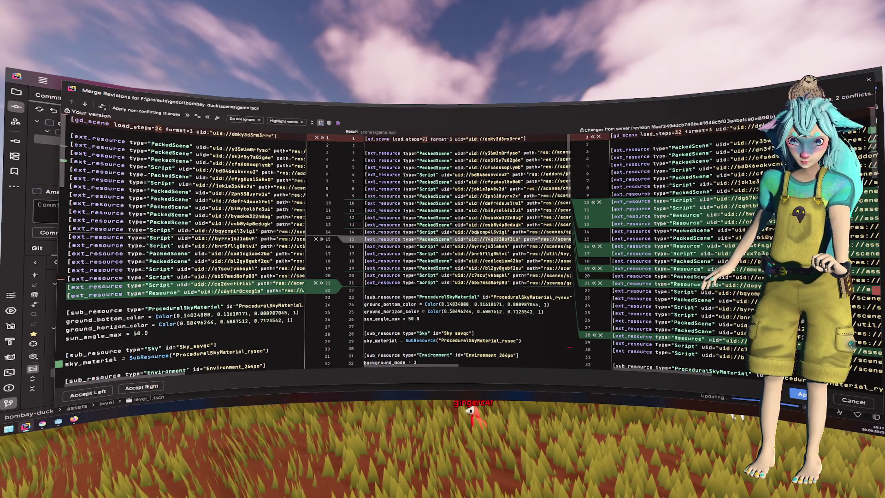
pyautogui.scroll(-20, 545, 225)
pyautogui.scroll(3, 469, 232)
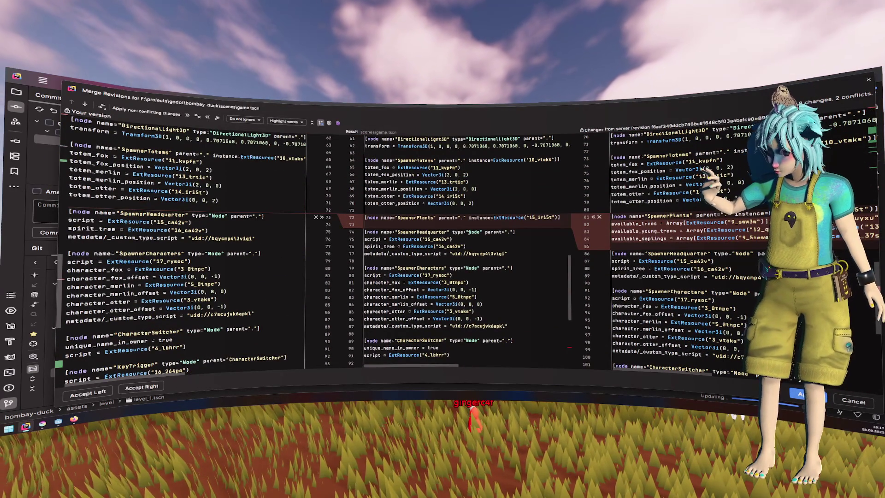
pyautogui.scroll(-8, 469, 232)
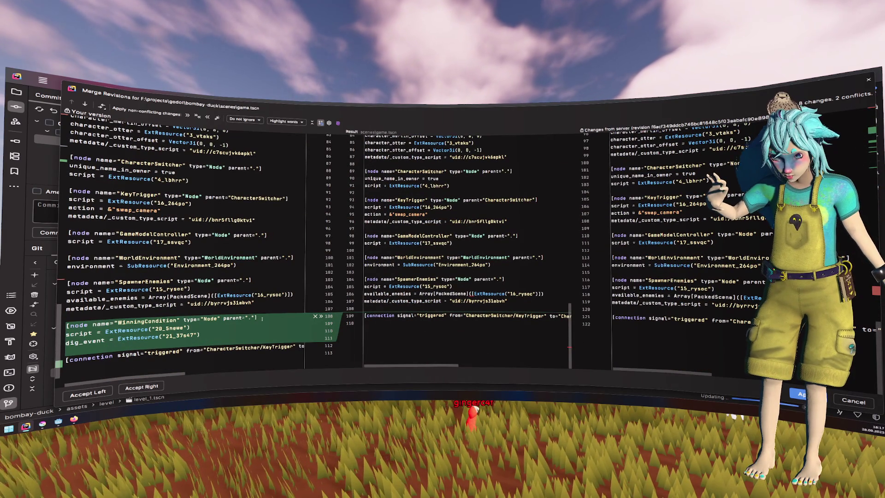
pyautogui.scroll(20, 265, 317)
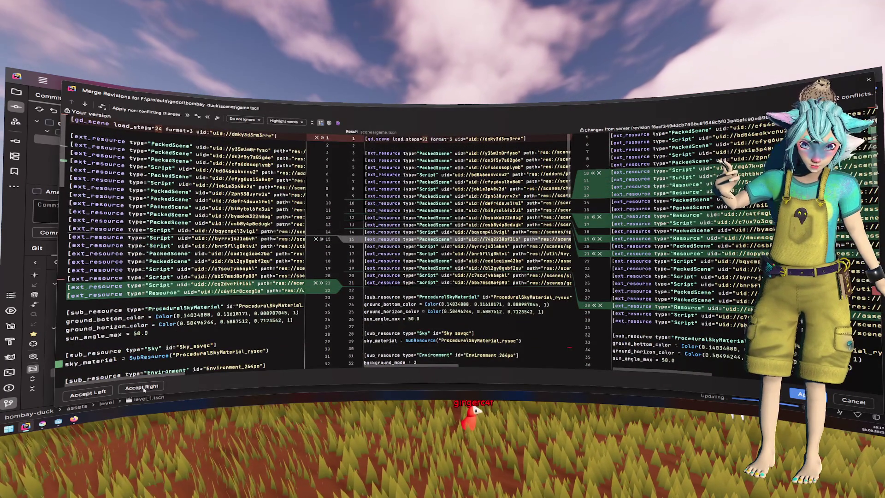
pyautogui.click(143, 389)
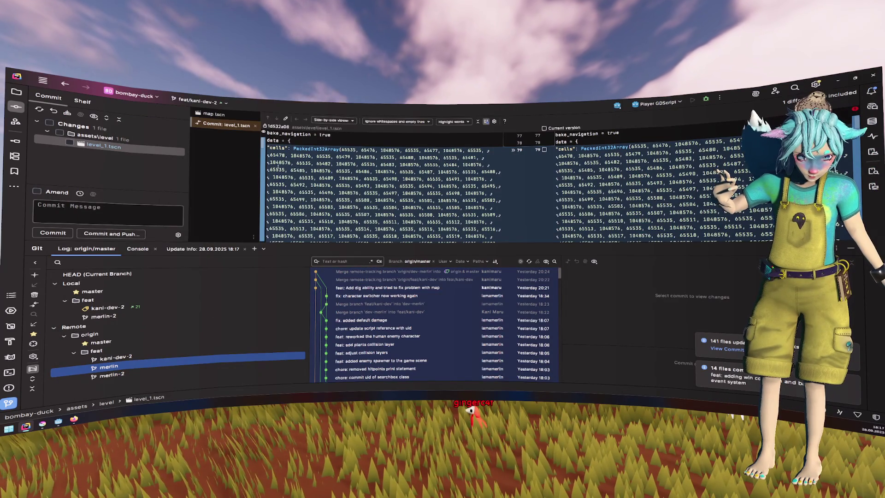
# Step: Close the map.tscn and level_1.tscn tabs, push the merged branch to origin, and return to Godot
pyautogui.middleClick(233, 119)
pyautogui.middleClick(239, 122)
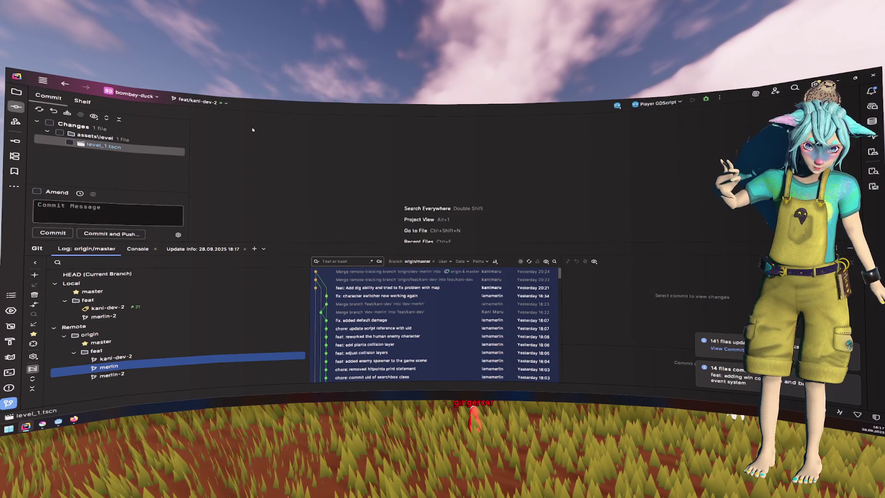
pyautogui.hotkey('ctrl', 'shift', 'k')
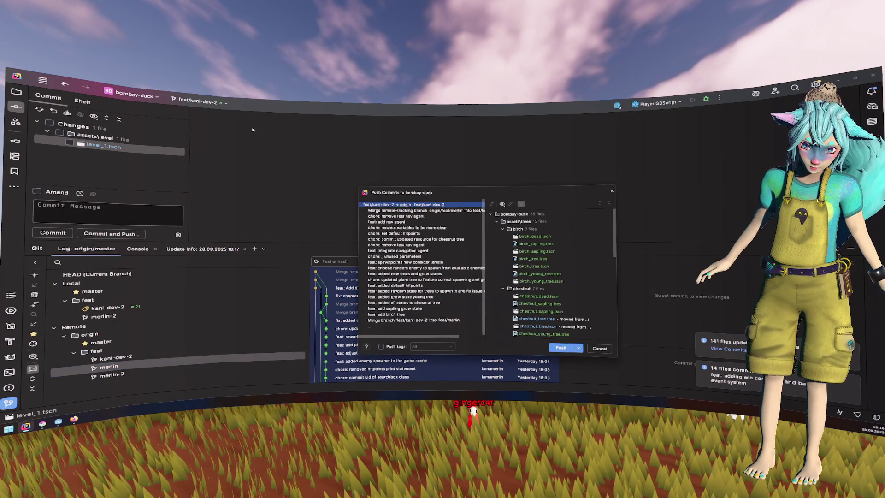
pyautogui.click(561, 348)
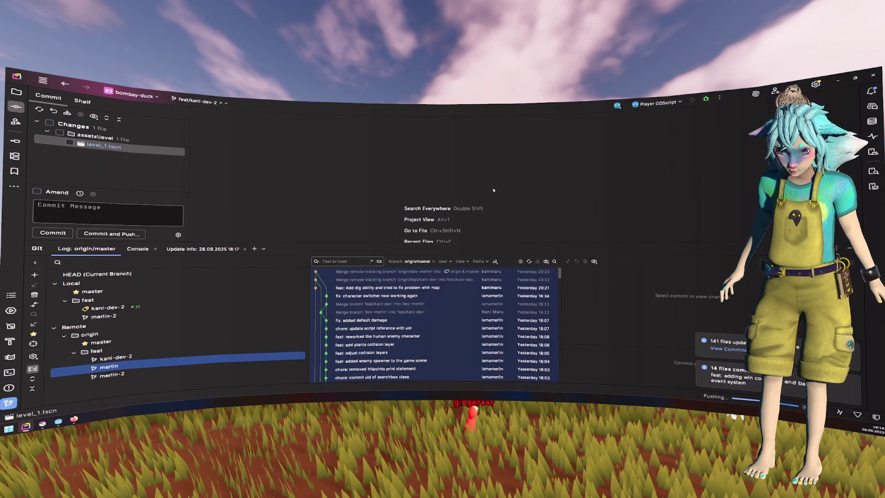
pyautogui.hotkey('alt', 'Tab')
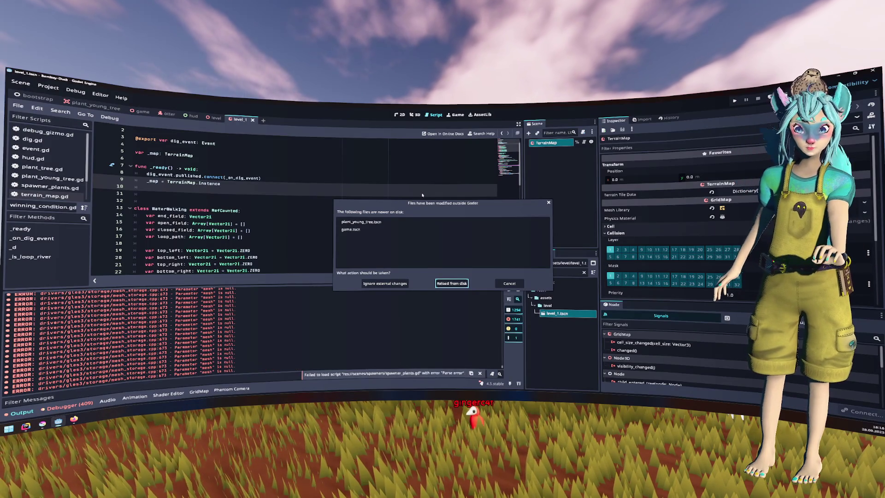
# Step: Reload plant_young_tree.tscn and game.tscn from disk, check the GitLab issue board, and return to Godot
pyautogui.click(464, 284)
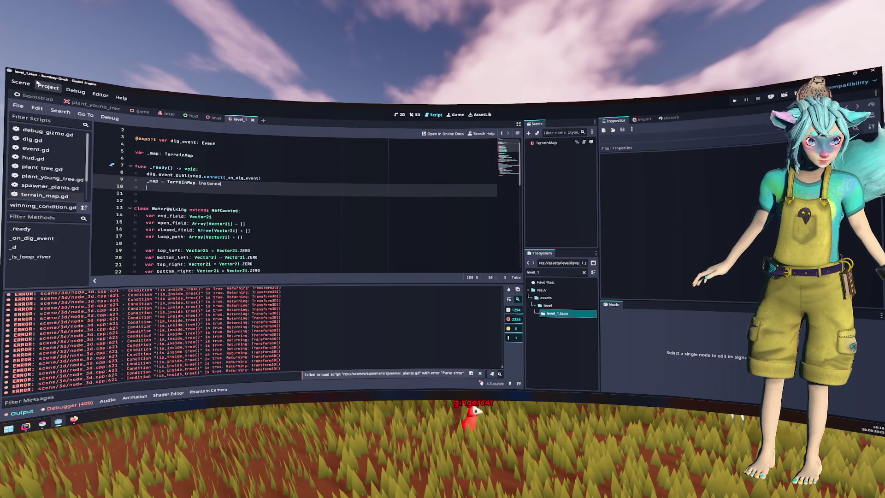
pyautogui.click(23, 105)
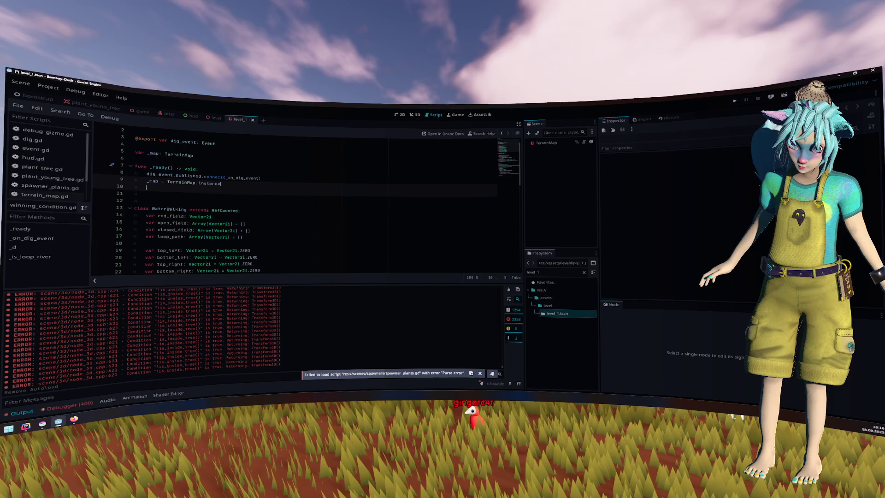
pyautogui.press('super+d')
pyautogui.press('super+d')
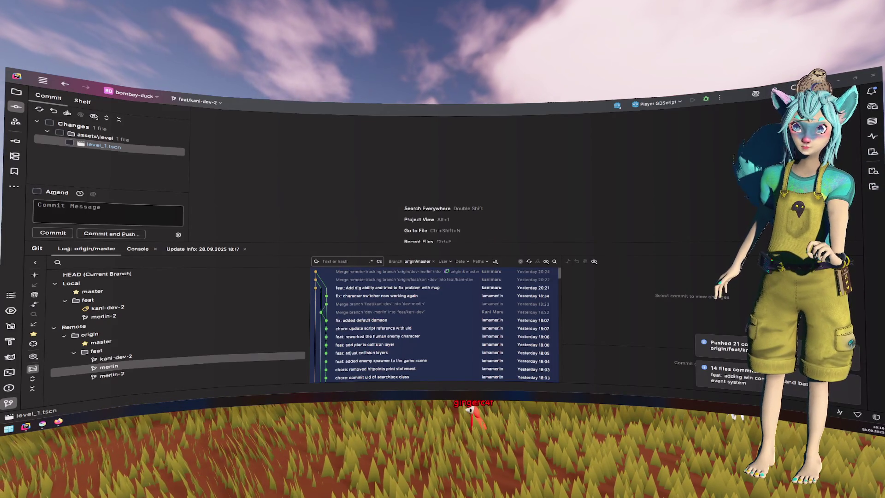
pyautogui.press('super+d')
pyautogui.press('super+3')
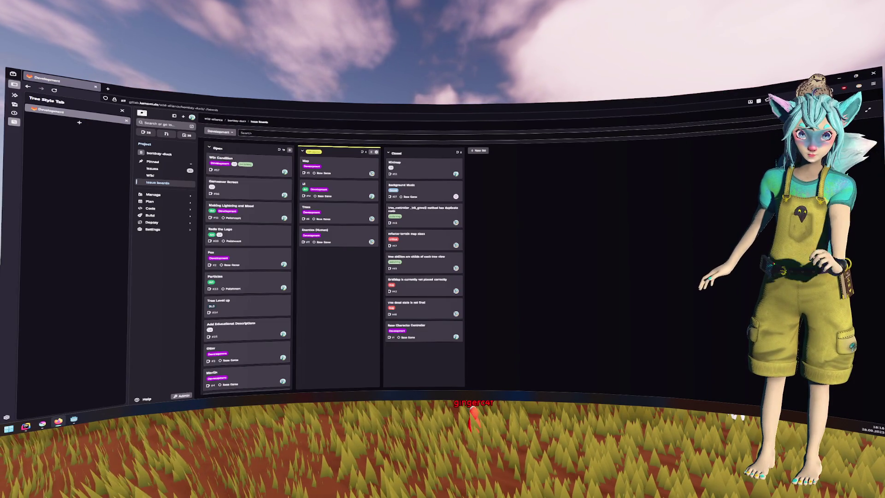
pyautogui.press('super+4')
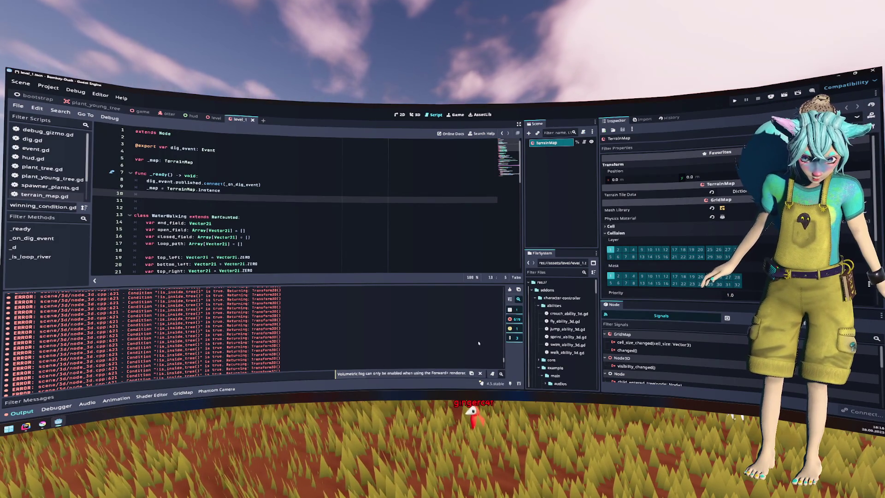
# Step: Scroll through the Output log, then collapse it with Ctrl+J so winning_condition.gd fills the editor
pyautogui.scroll(15, 460, 323)
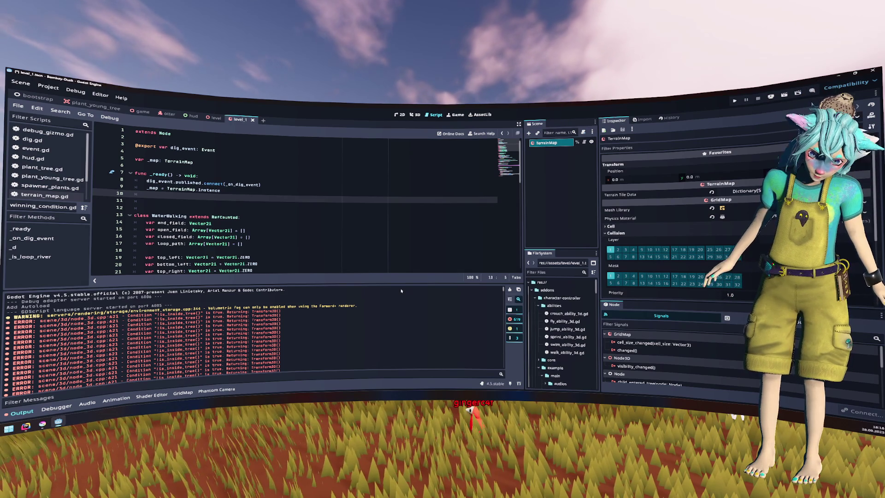
pyautogui.scroll(-15, 502, 292)
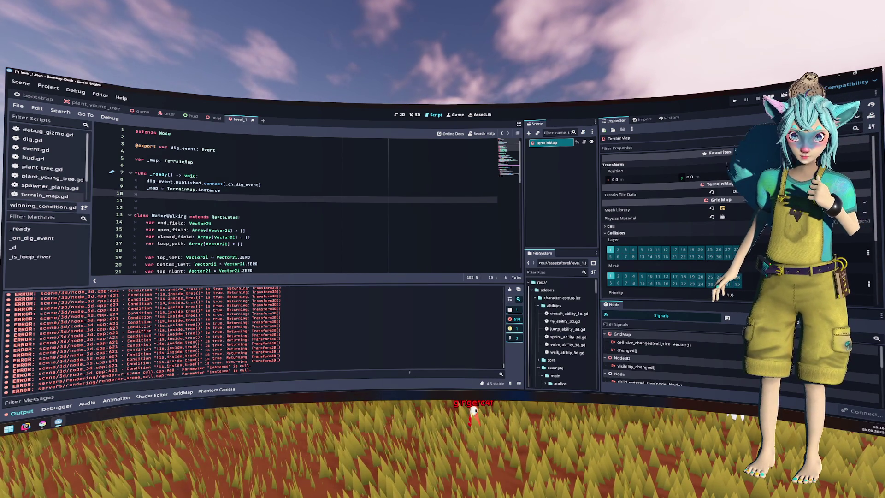
pyautogui.hotkey('ctrl', 'j')
pyautogui.click(263, 191)
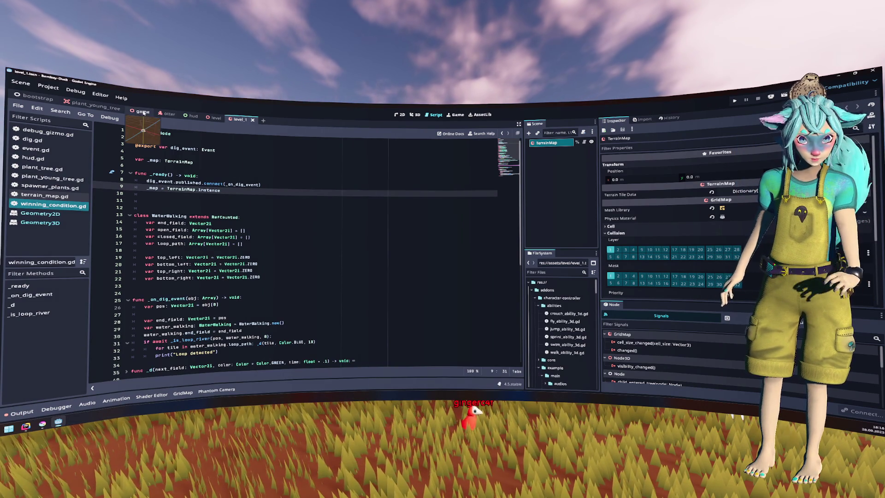
# Step: Open the game scene and add a plain Node child under Game
pyautogui.click(141, 111)
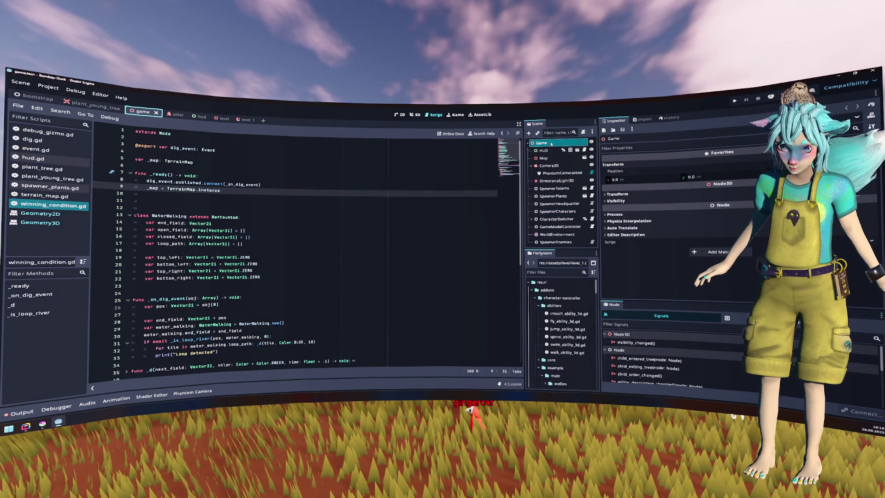
pyautogui.rightClick(552, 143)
pyautogui.click(560, 146)
pyautogui.doubleClick(301, 189)
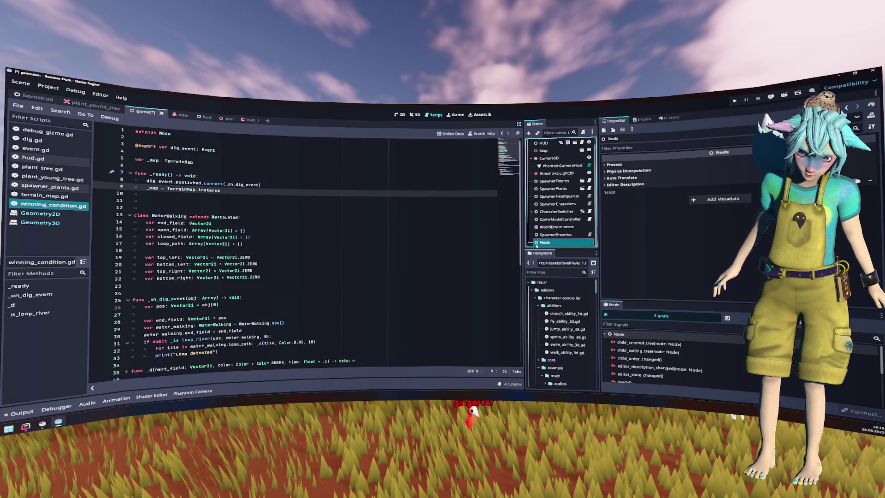
# Step: Attach winning_condition.gd to the new node and assign an event resource to Dig Event
pyautogui.click(737, 190)
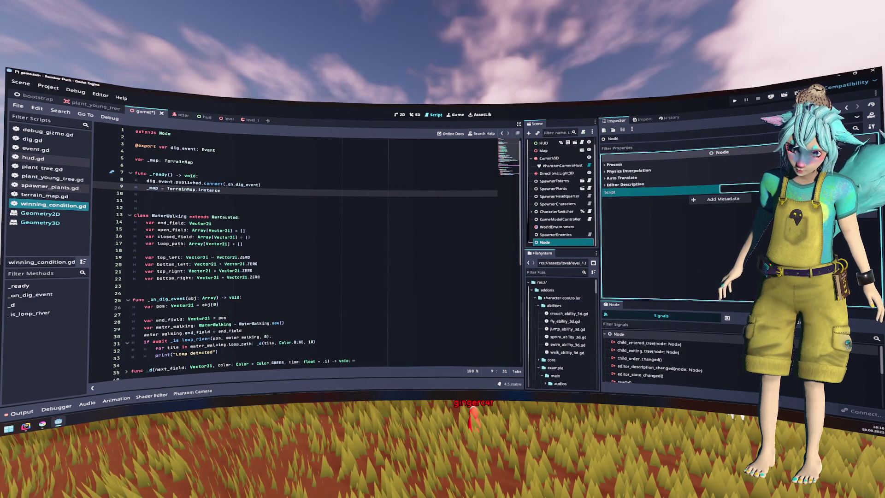
pyautogui.click(739, 189)
pyautogui.write('win')
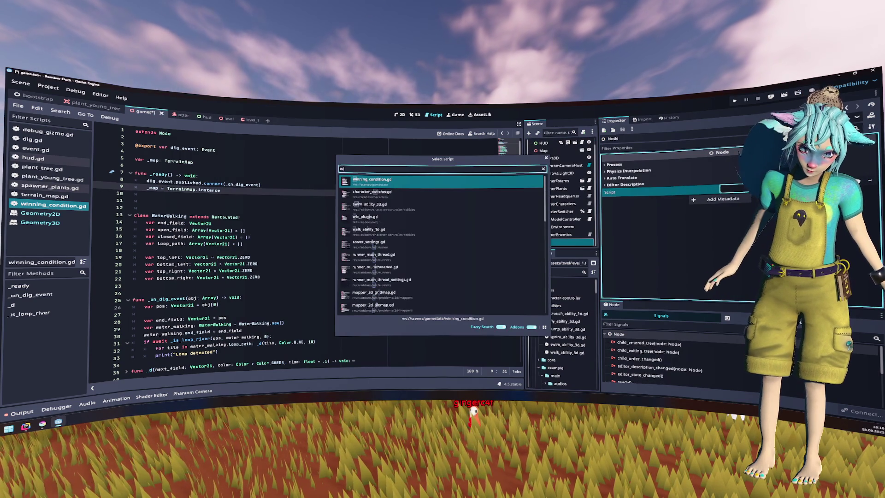
pyautogui.press('Return')
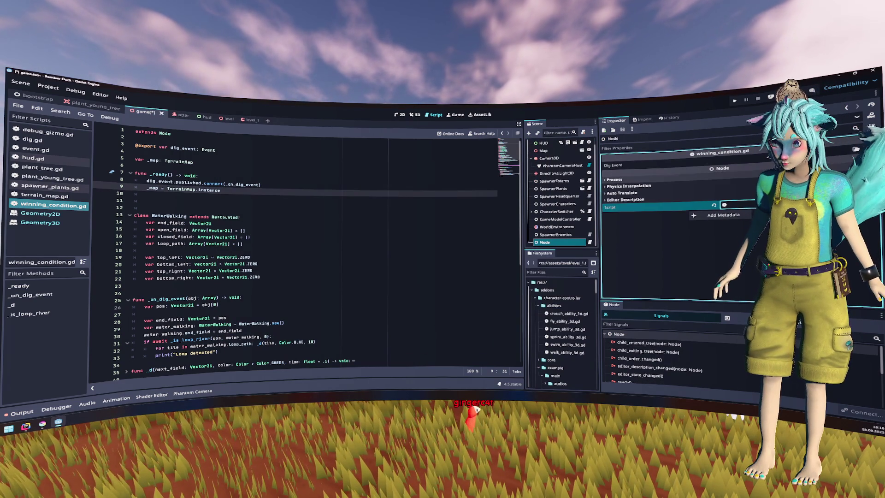
pyautogui.click(654, 165)
pyautogui.click(737, 161)
pyautogui.doubleClick(429, 185)
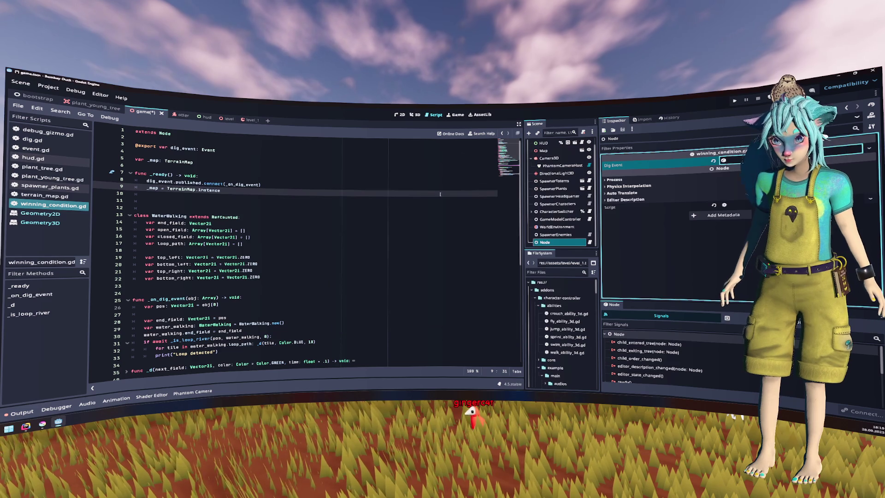
# Step: Rename the node to WinningCondition
pyautogui.doubleClick(536, 243)
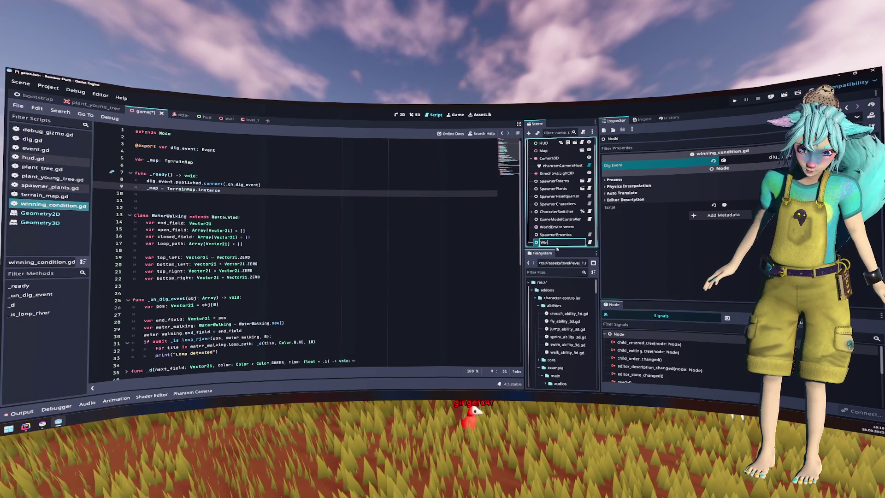
pyautogui.write('ningConditio')
pyautogui.press('Return')
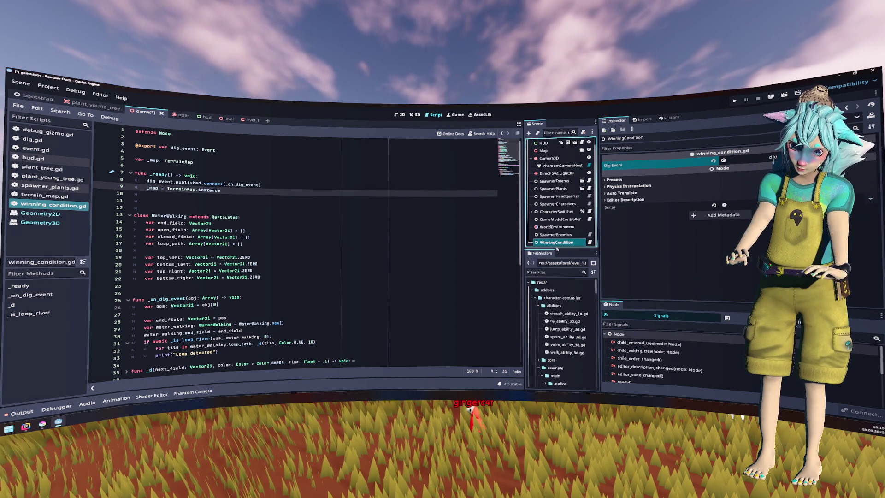
# Step: Close the Geometry3D help page and check the path of winning_condition.gd
pyautogui.click(428, 232)
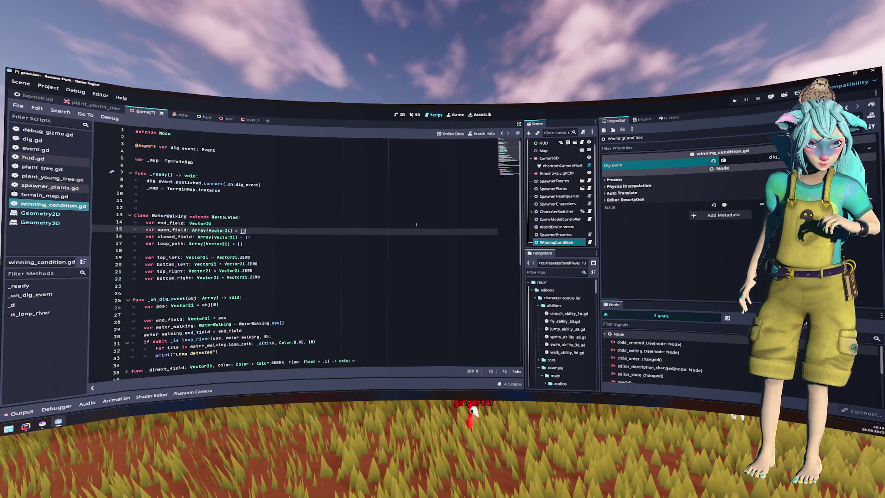
pyautogui.middleClick(51, 223)
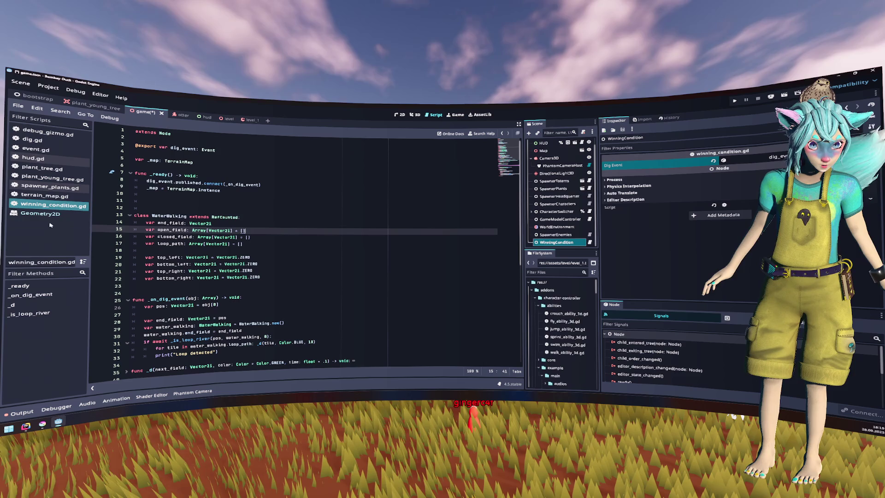
pyautogui.click(52, 205)
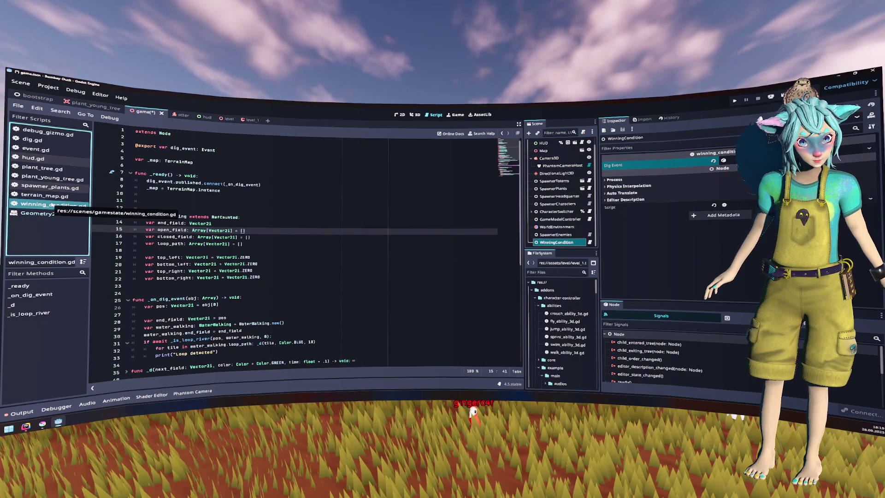
pyautogui.click(256, 204)
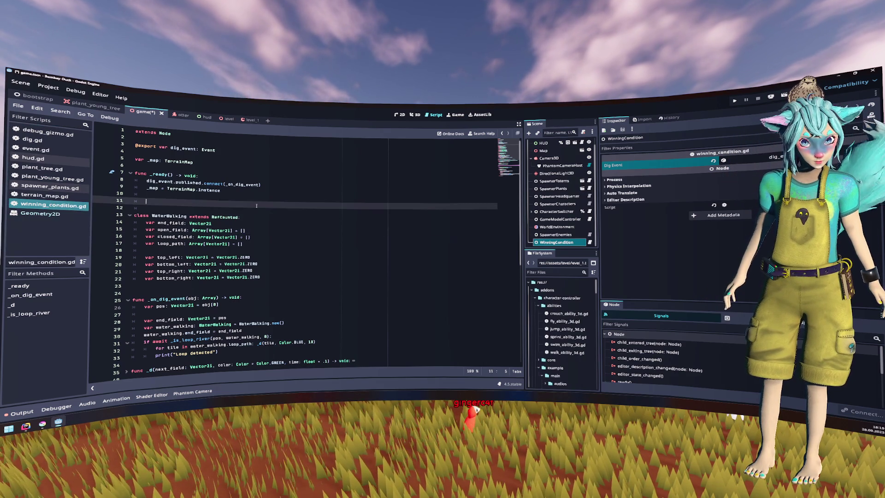
pyautogui.hotkey('ctrl', 'alt', 'o')
# Step: Open grimoire.gd and select the HEADQUARTER group constant name
pyautogui.write('grim')
pyautogui.press('Return')
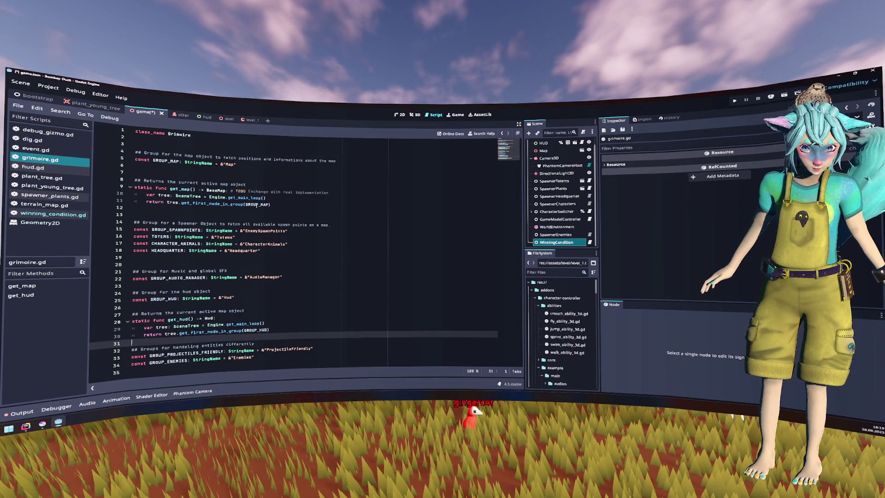
pyautogui.click(178, 250)
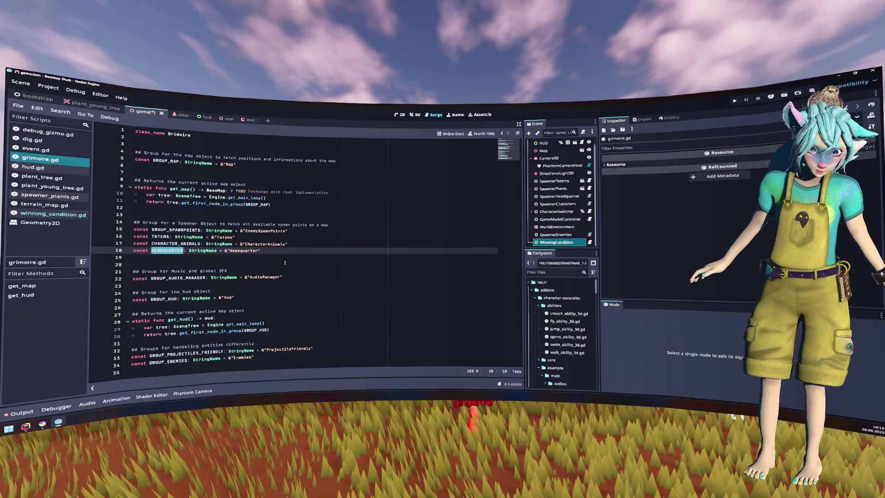
pyautogui.click(182, 297)
pyautogui.click(178, 277)
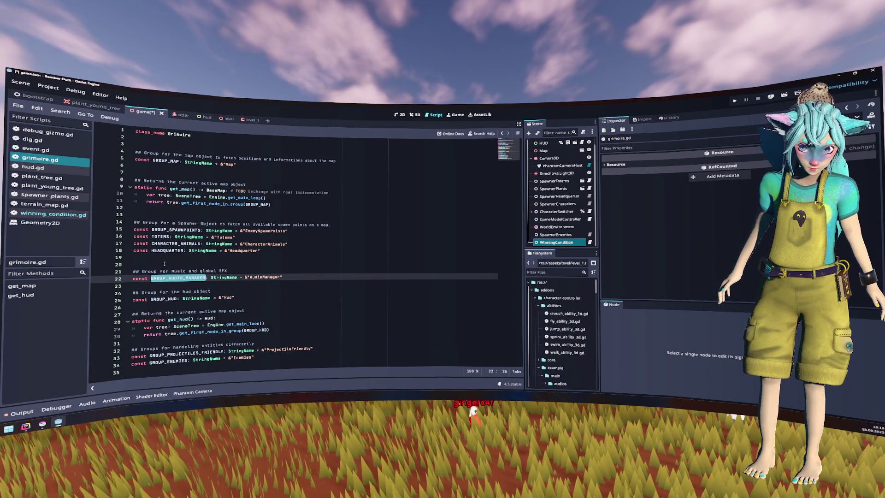
pyautogui.click(170, 250)
pyautogui.doubleClick(169, 251)
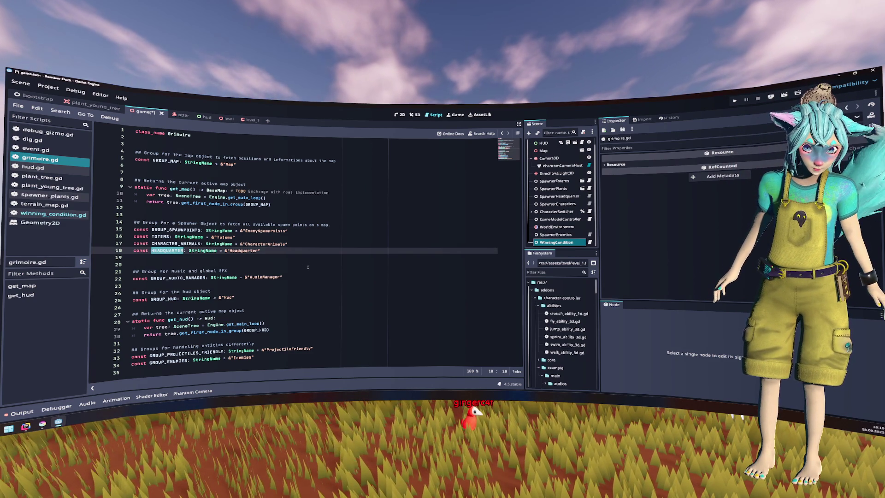
# Step: Duplicate the get_hud function and its comment directly below the original
pyautogui.click(304, 333)
pyautogui.hotkey('shift', 'Up')
pyautogui.hotkey('shift', 'Up')
pyautogui.hotkey('shift', 'Up')
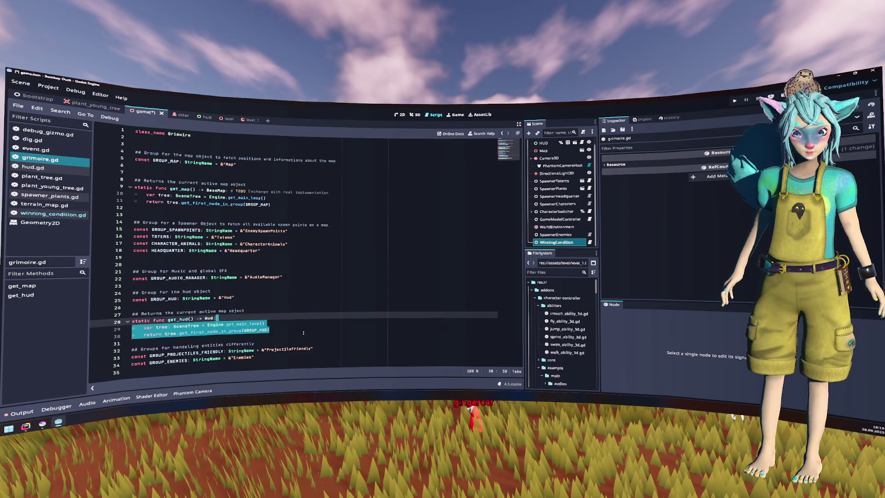
pyautogui.hotkey('shift', 'Home')
pyautogui.hotkey('ctrl', 'c')
pyautogui.click(303, 333)
pyautogui.press('Return')
pyautogui.press('Return')
pyautogui.hotkey('ctrl', 'v')
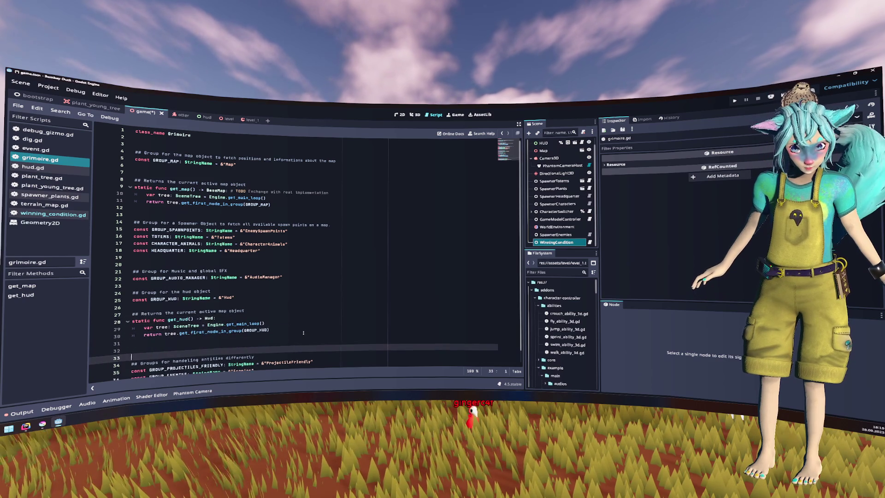
# Step: Rename the copy to get_headquarter with return type Node3D and update its comment
pyautogui.doubleClick(160, 249)
pyautogui.doubleClick(185, 346)
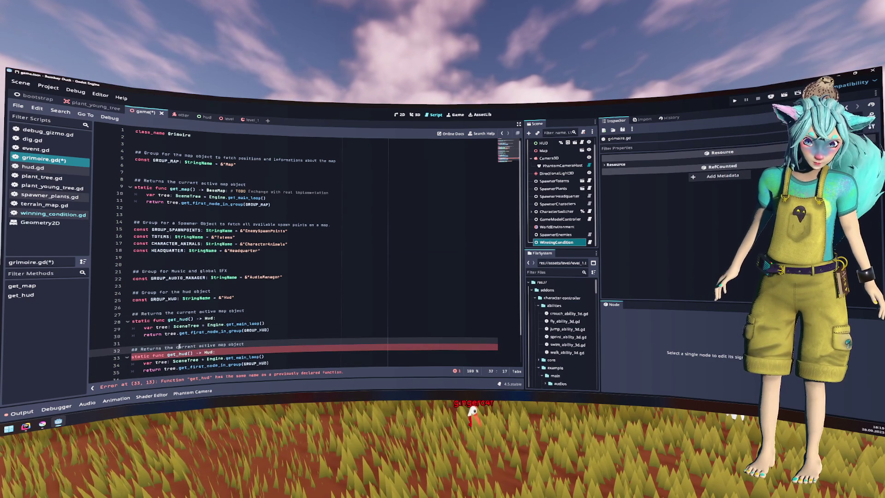
pyautogui.write('hud')
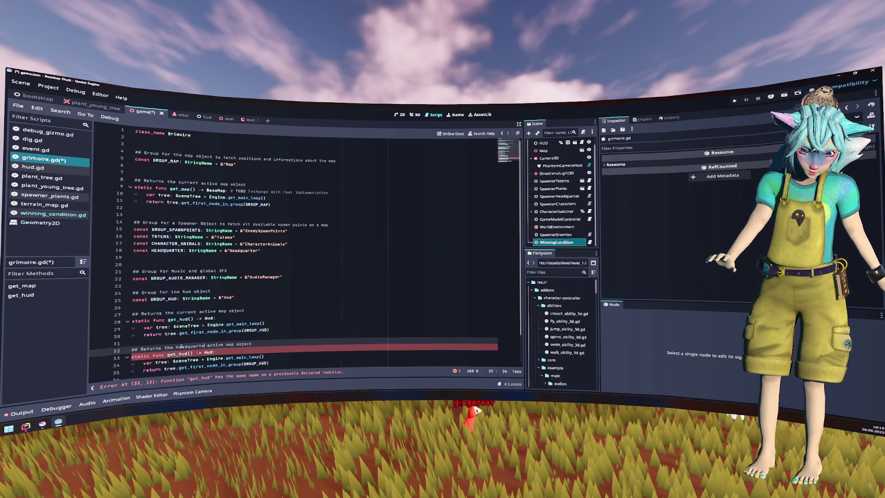
pyautogui.doubleClick(208, 352)
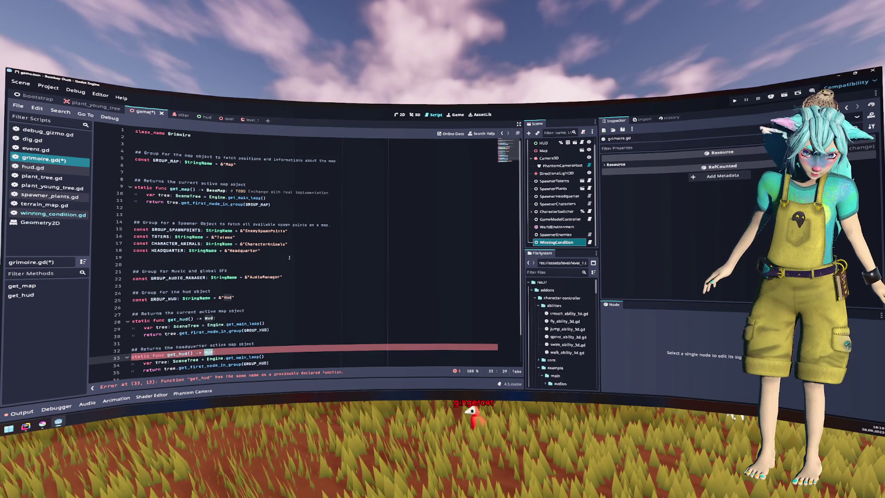
pyautogui.doubleClick(243, 251)
pyautogui.doubleClick(208, 352)
pyautogui.write('e3D')
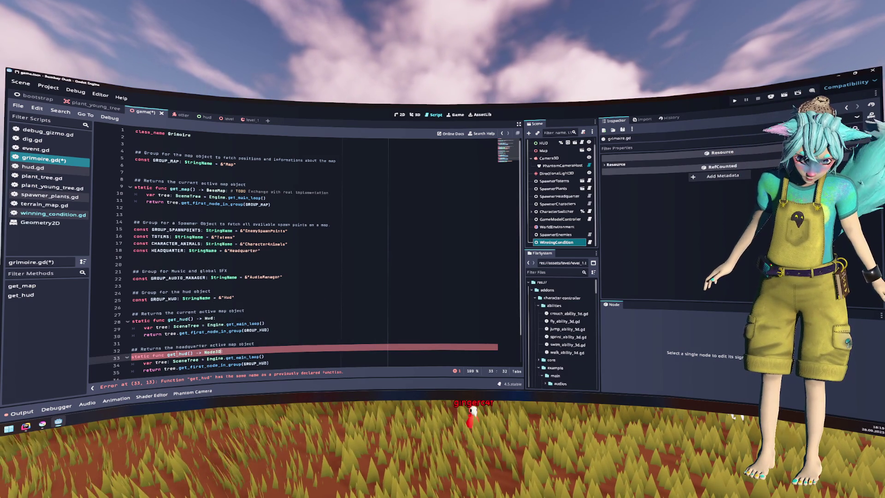
pyautogui.doubleClick(183, 354)
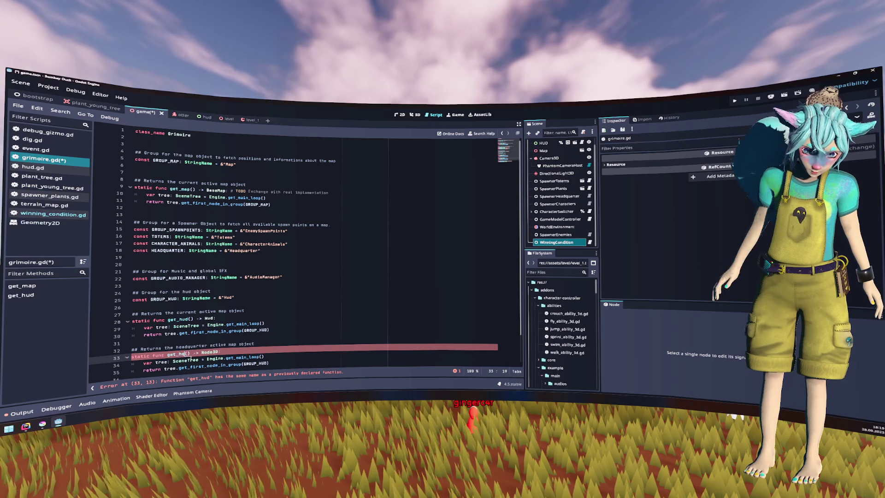
pyautogui.write('hq')
pyautogui.click(166, 250)
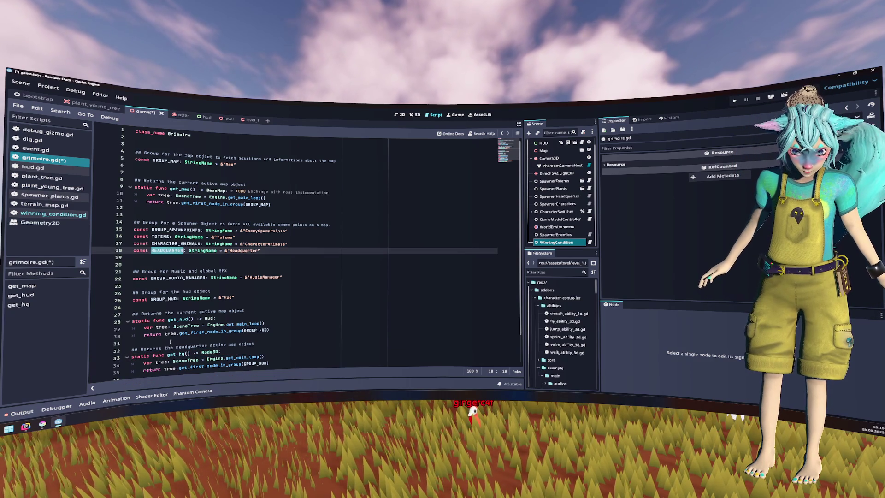
pyautogui.doubleClick(182, 353)
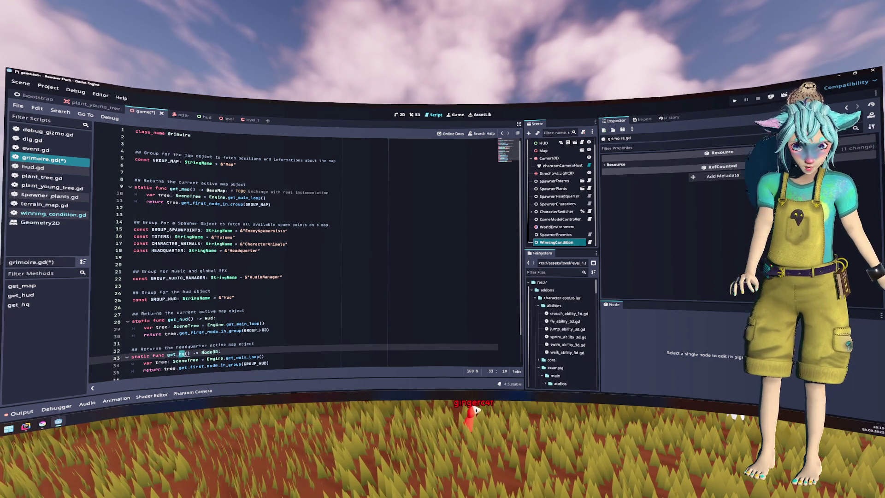
pyautogui.write('headquarter')
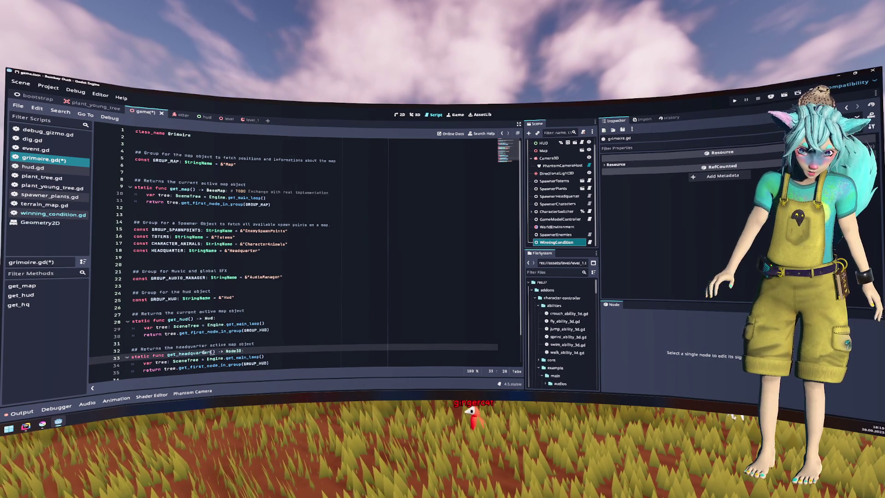
# Step: Replace GROUP_HUD with HEADQUARTER in get_headquarter, add spacing lines, and save grimoire.gd
pyautogui.scroll(-1, 258, 323)
pyautogui.click(256, 343)
pyautogui.doubleClick(256, 344)
pyautogui.hotkey('ctrl', 'v')
pyautogui.click(310, 319)
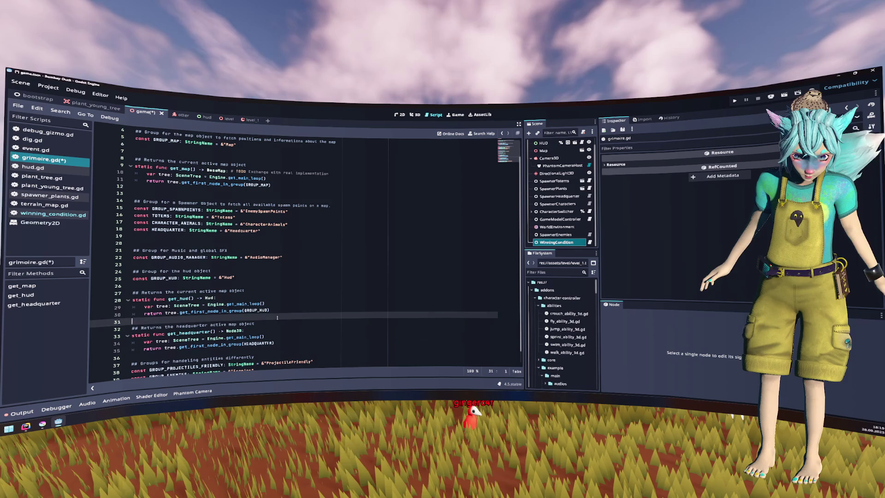
pyautogui.hotkey('ctrl', 's')
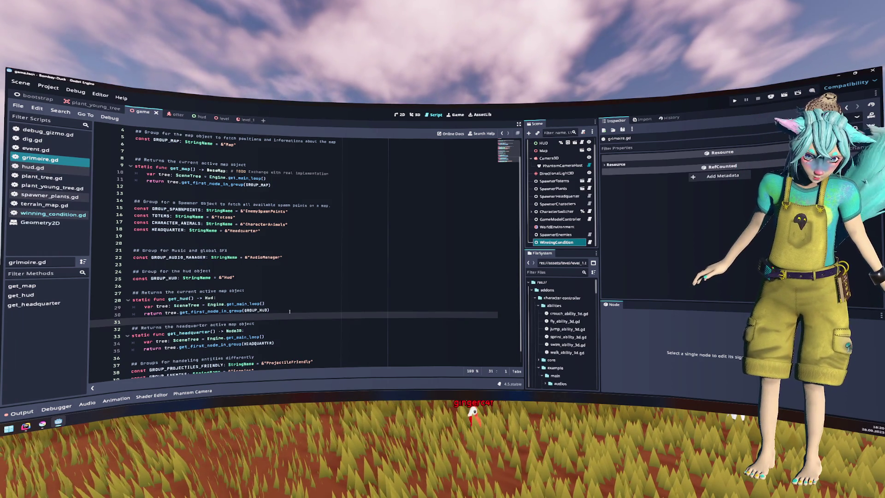
pyautogui.press('Return')
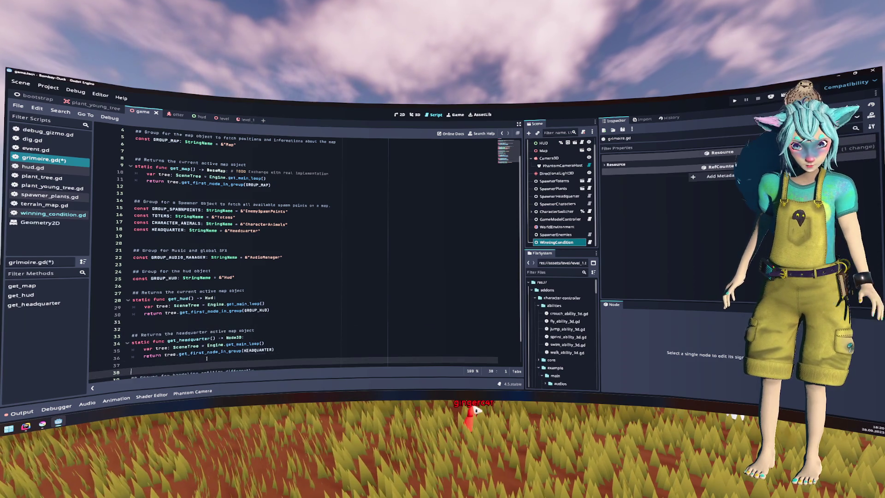
pyautogui.click(153, 286)
pyautogui.press('Return')
pyautogui.hotkey('ctrl', 's')
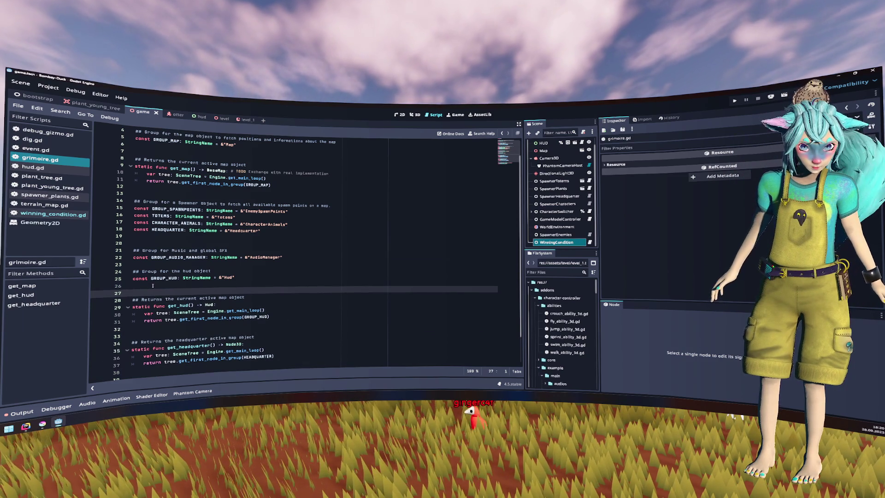
# Step: Return to winning_condition.gd and look over its fields and loop path drawing code
pyautogui.scroll(1, 178, 271)
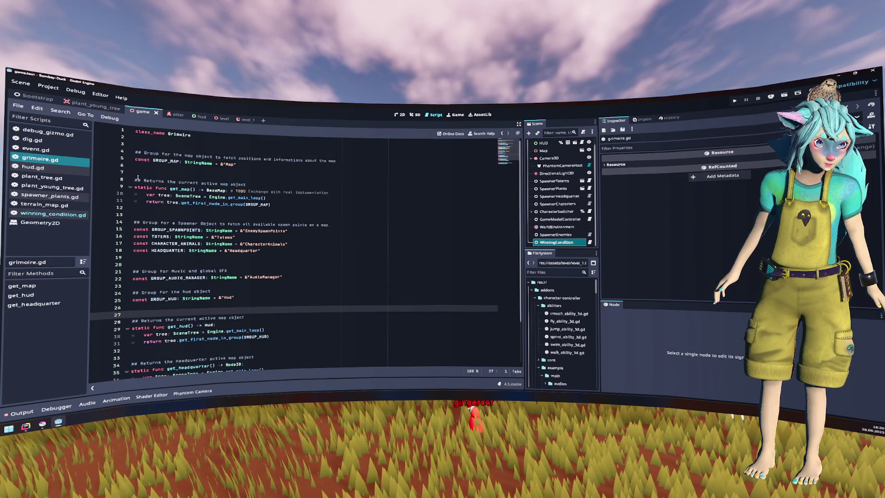
pyautogui.click(42, 215)
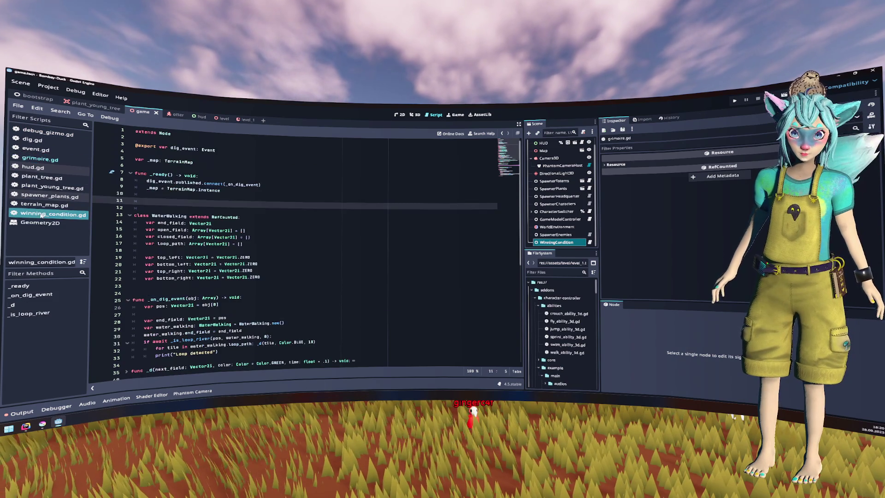
pyautogui.click(291, 264)
pyautogui.scroll(-3, 291, 257)
pyautogui.scroll(3, 291, 256)
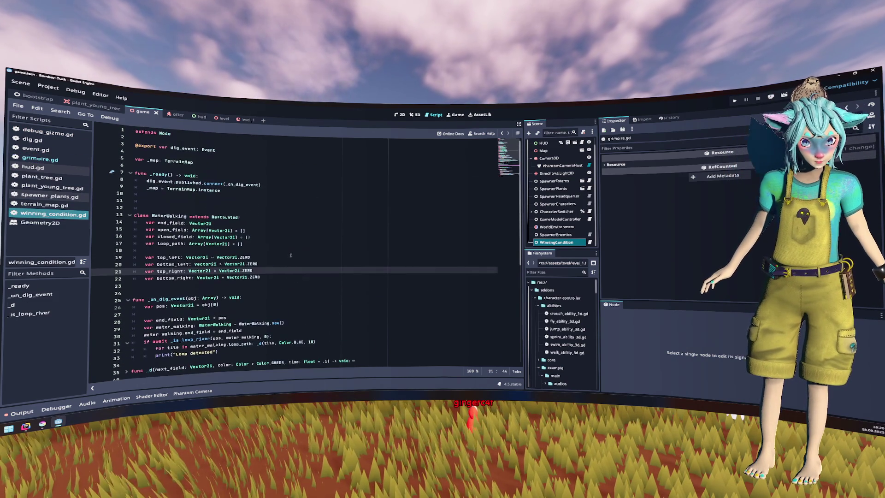
pyautogui.scroll(-6, 291, 257)
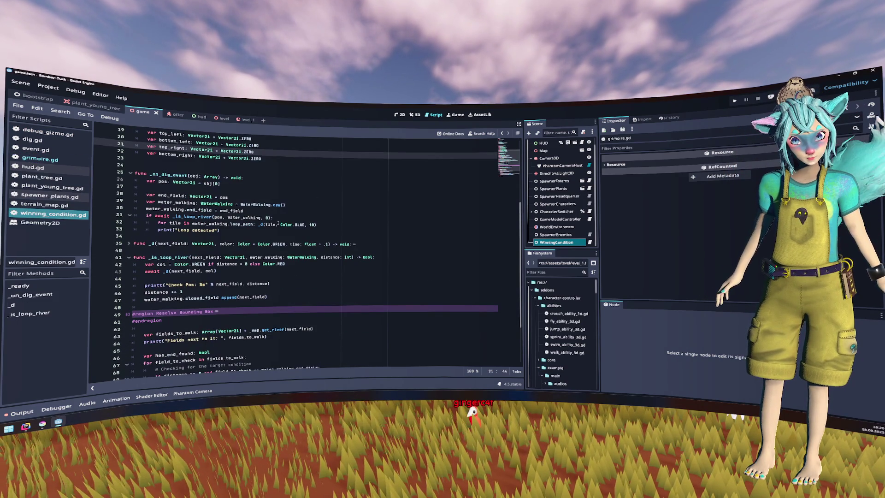
pyautogui.click(210, 224)
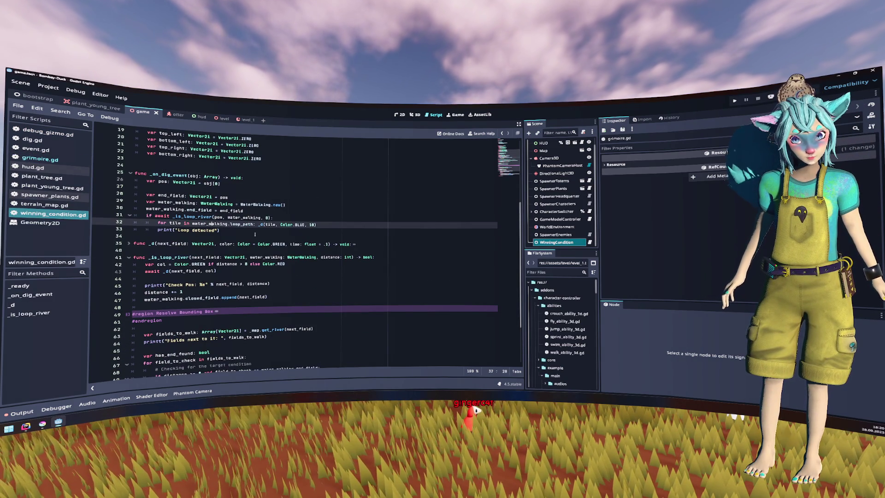
# Step: Declare 'var headquarter: Node3D = Grimoire.get_headquarter()' on line 27, then add a line after the for tile loop
pyautogui.click(295, 231)
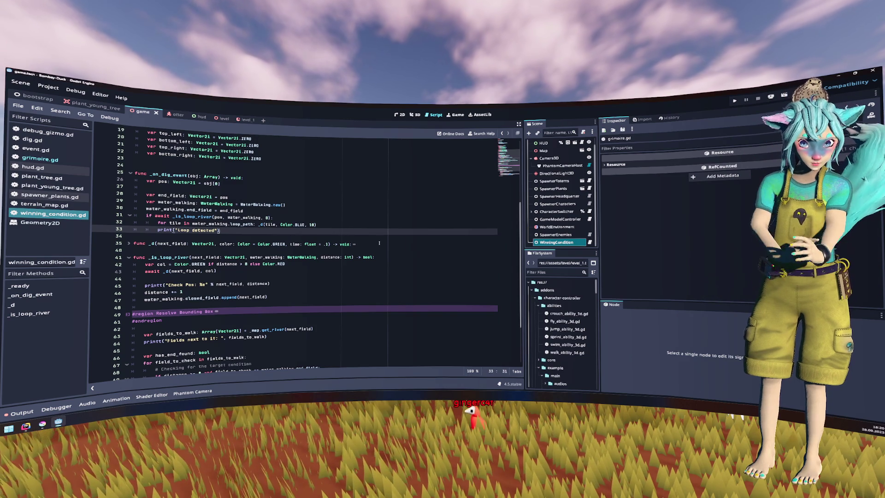
pyautogui.press('Up')
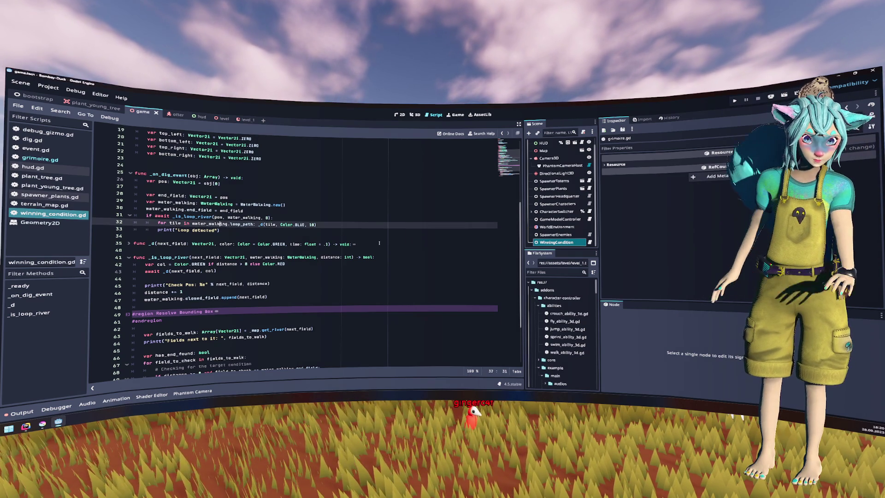
pyautogui.press('Up')
pyautogui.press('Up')
pyautogui.press('Up')
pyautogui.write('var')
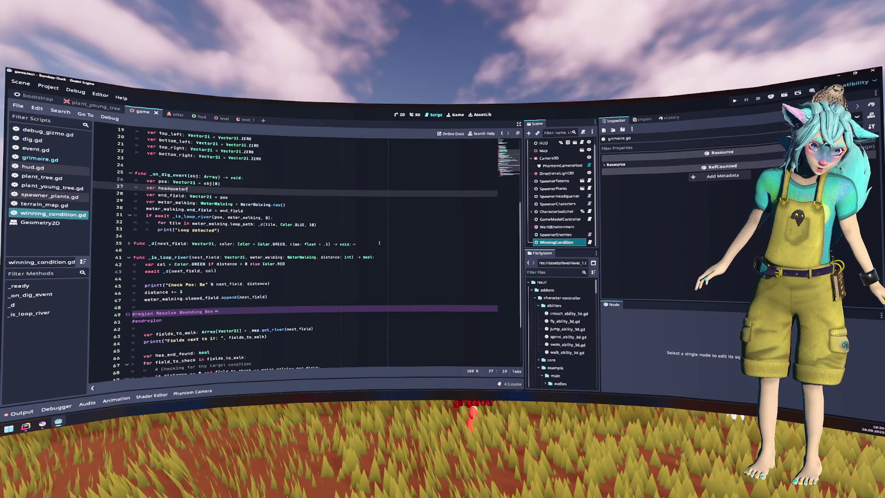
pyautogui.write('Node')
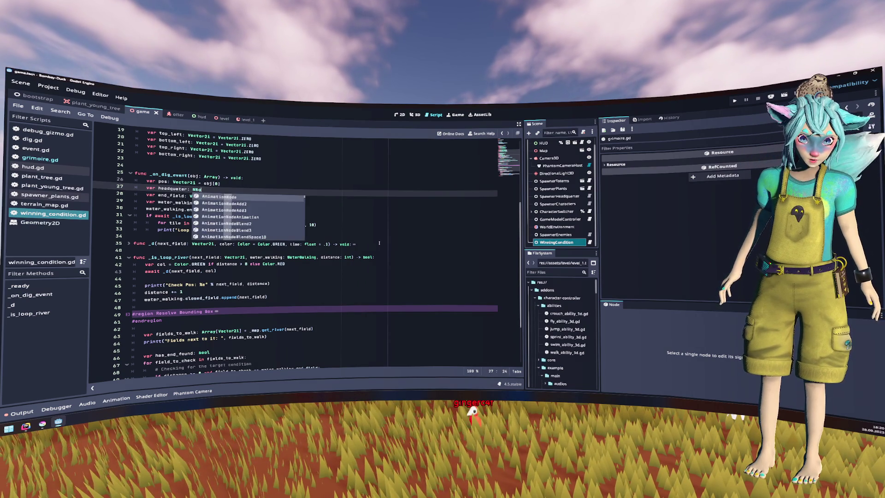
pyautogui.write('3D = ')
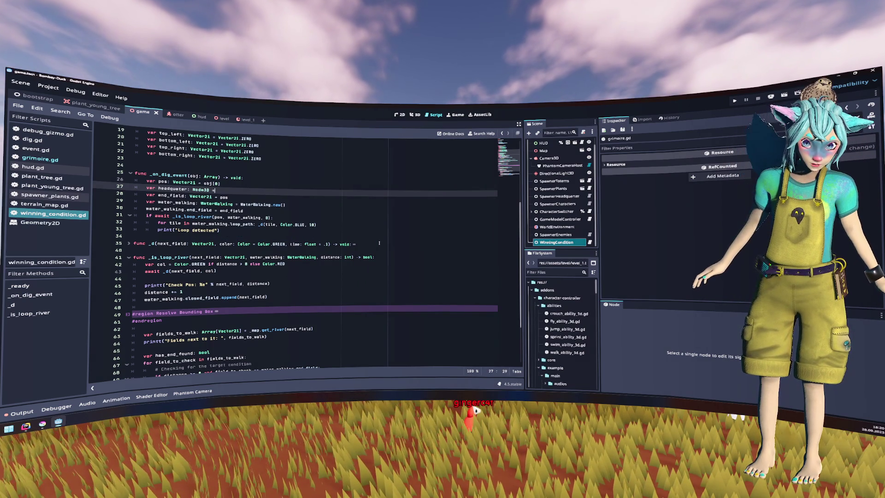
pyautogui.write('Grimoire.ge')
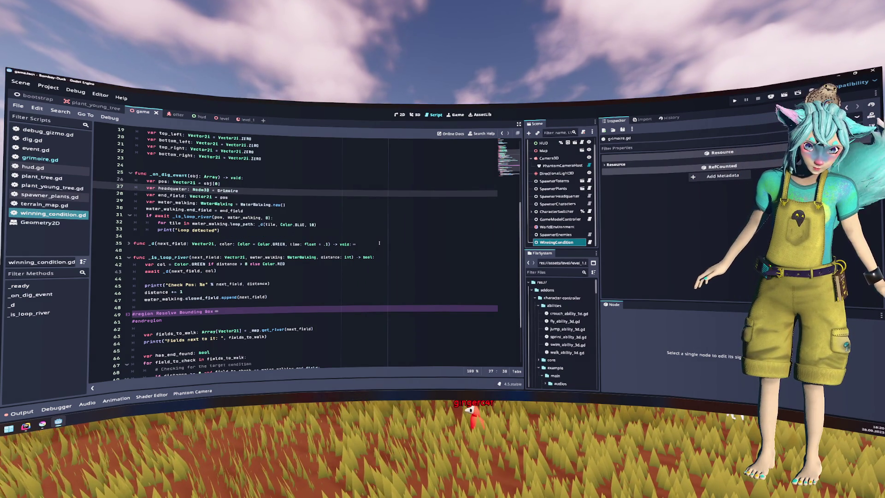
pyautogui.write('t')
pyautogui.press('Return')
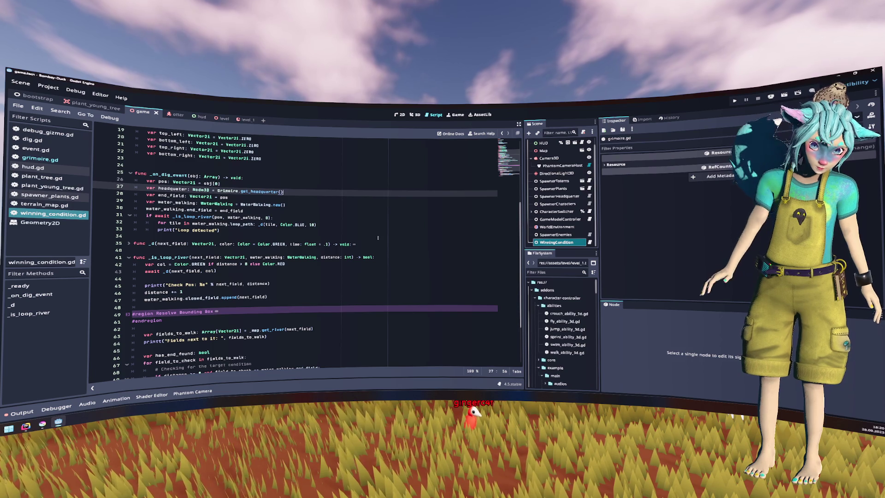
pyautogui.click(263, 224)
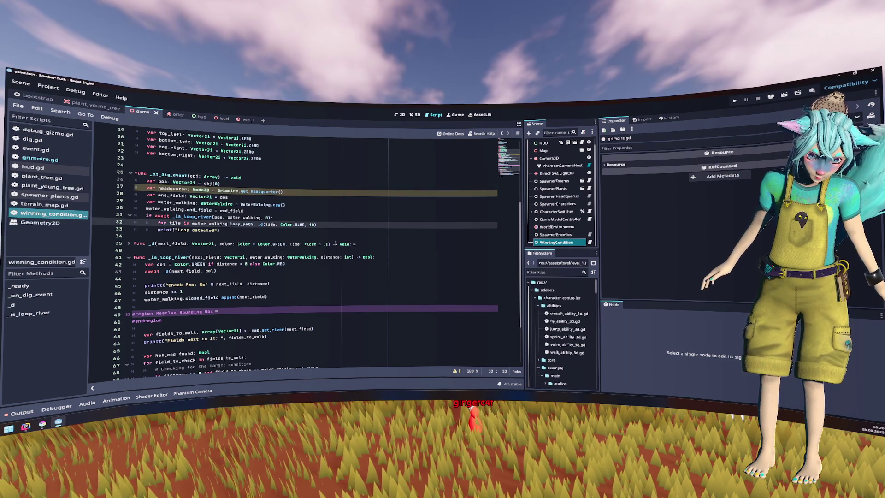
pyautogui.press('Return')
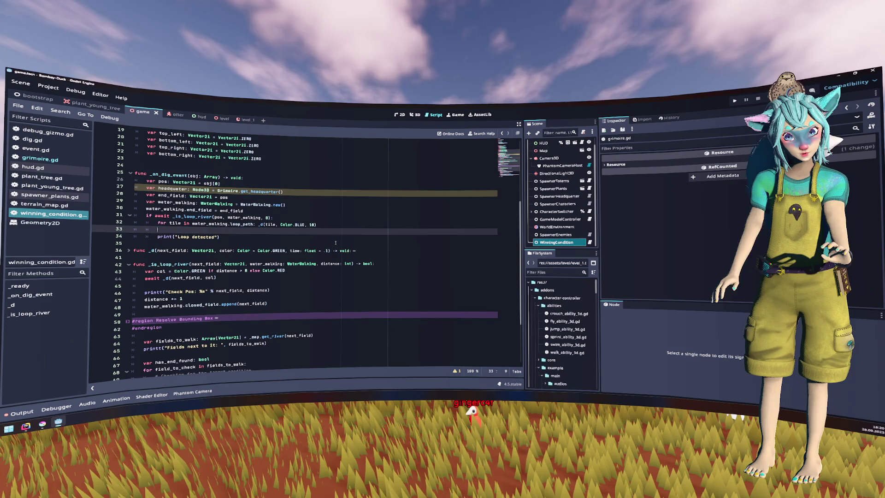
# Step: Insert a Geometry2D.is_point_in_polygon() call inside the for tile loop
pyautogui.press('Up')
pyautogui.hotkey('ctrl', 'shift', 'Return')
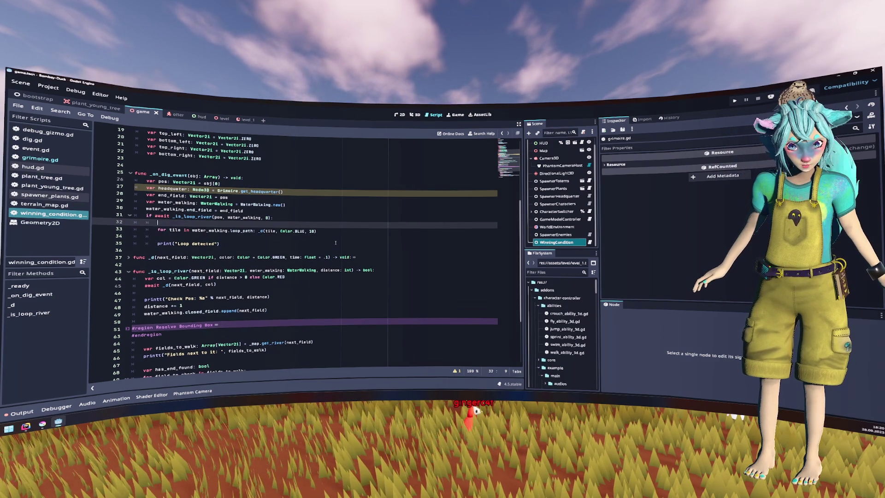
pyautogui.write('var')
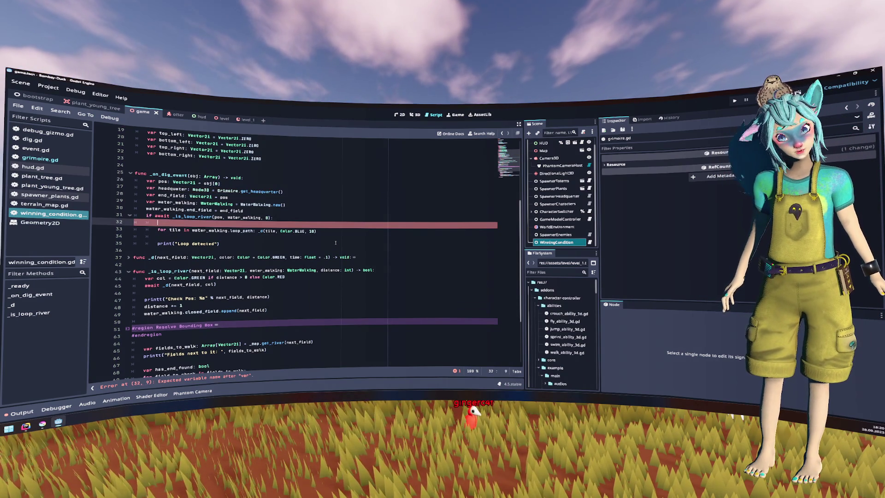
pyautogui.press('BackSpace')
pyautogui.press('BackSpace')
pyautogui.press('BackSpace')
pyautogui.press('Down')
pyautogui.press('Down')
pyautogui.write('Geometry2D.')
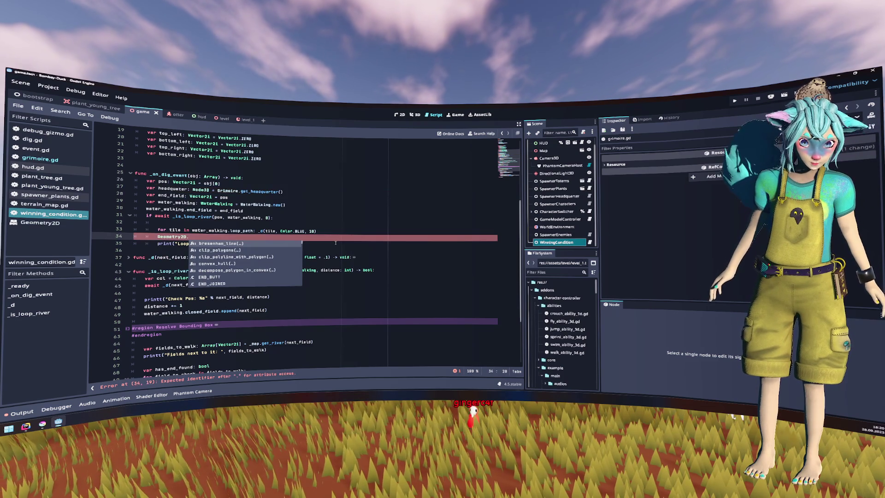
pyautogui.press('Down')
pyautogui.press('Down')
pyautogui.press('Down')
pyautogui.press('Down')
pyautogui.press('Down')
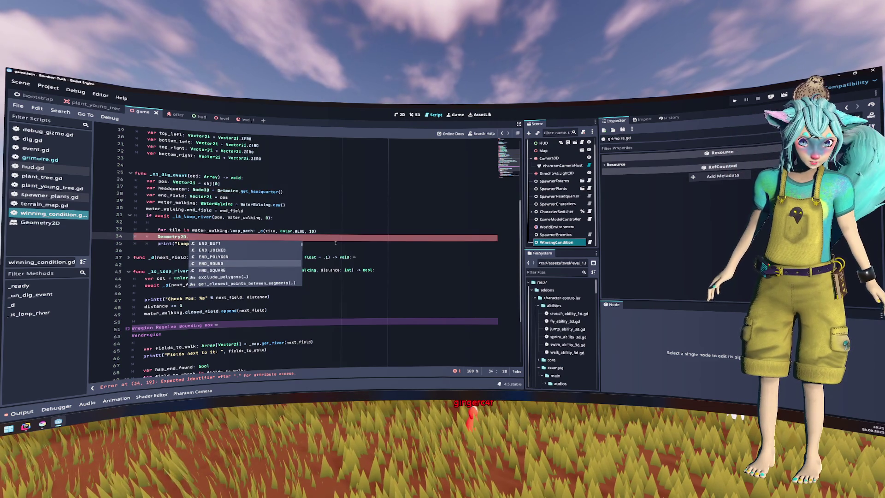
pyautogui.write('is')
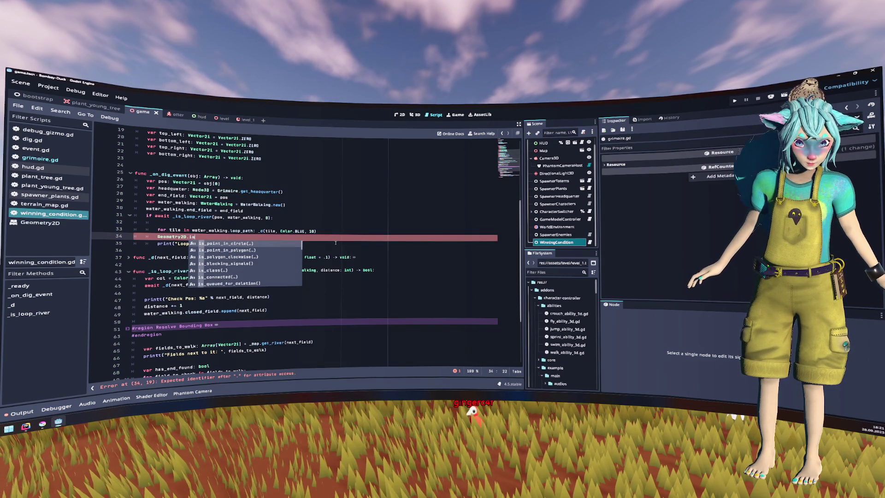
pyautogui.press('Down')
pyautogui.press('Return')
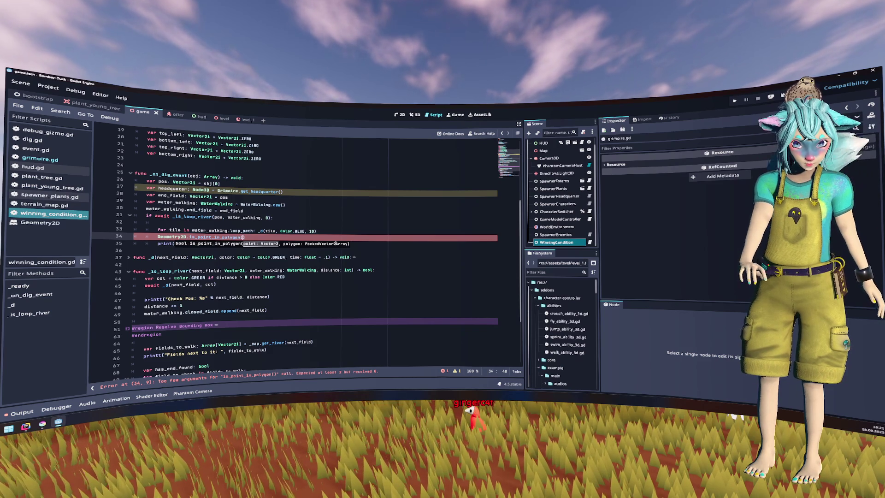
# Step: Clear the call's argument and start a new Vector2 variable line above it
pyautogui.write('headquater')
pyautogui.hotkey('ctrl', 'shift', 'Left')
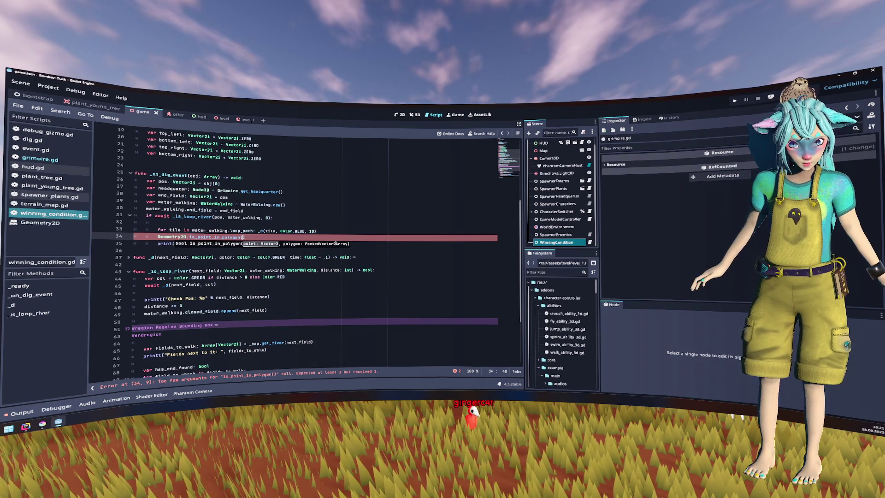
pyautogui.press('BackSpace')
pyautogui.press('Up')
pyautogui.press('End')
pyautogui.press('Return')
pyautogui.write('var ')
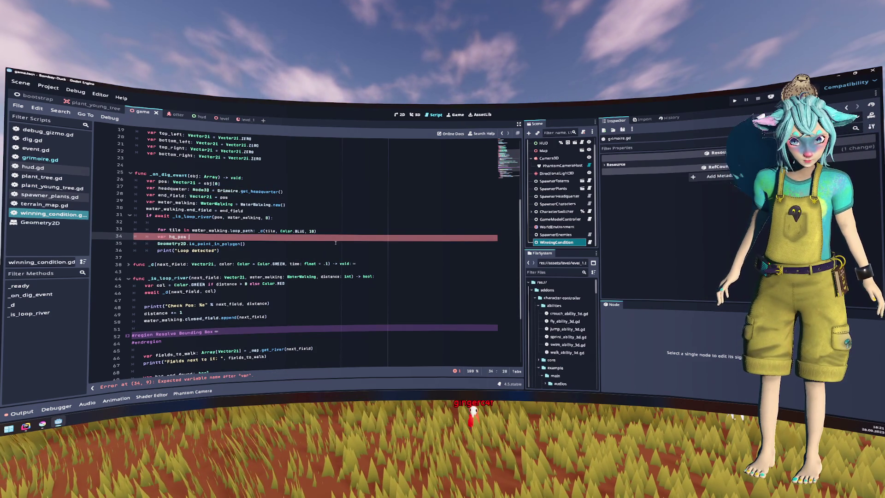
pyautogui.write('c')
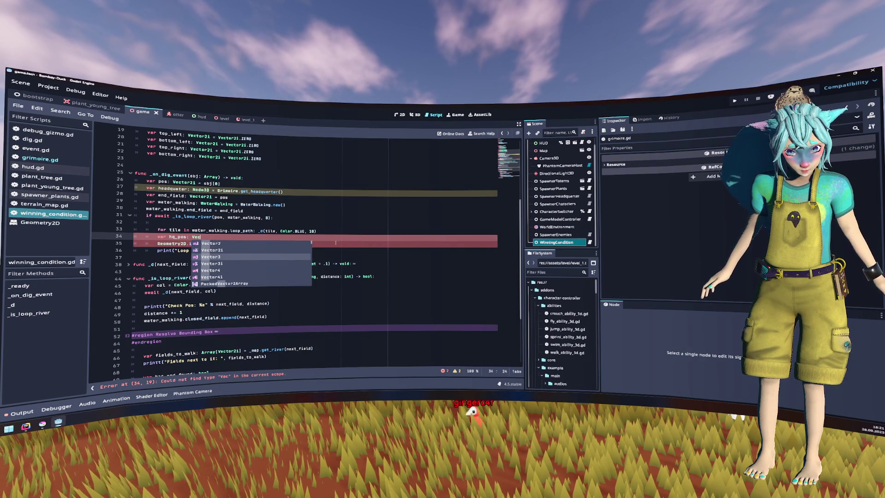
pyautogui.write('tor2 =')
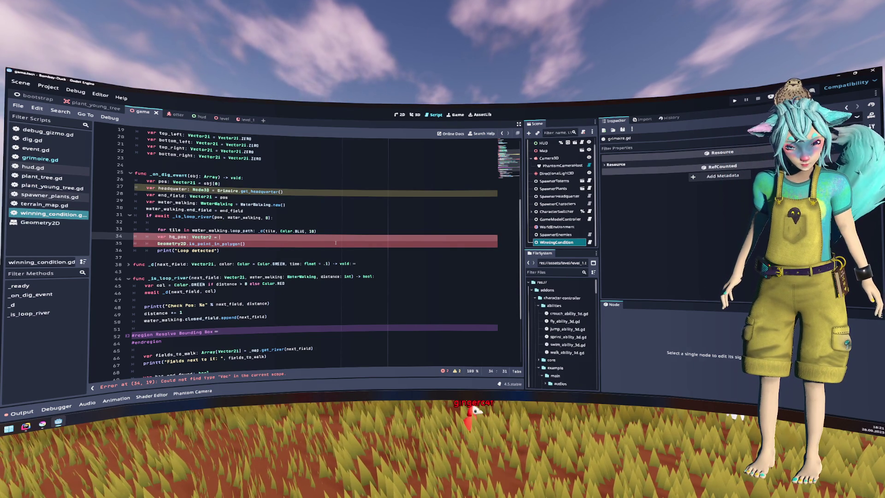
pyautogui.write('Vector2(')
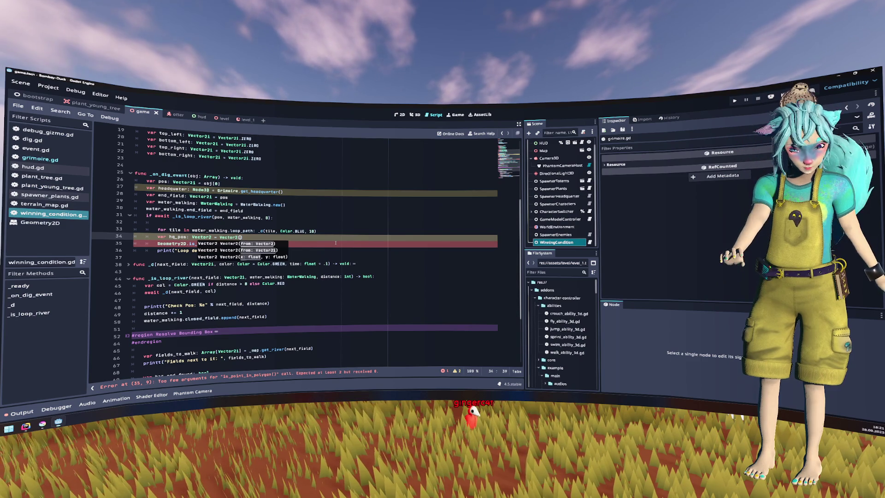
pyautogui.write('.')
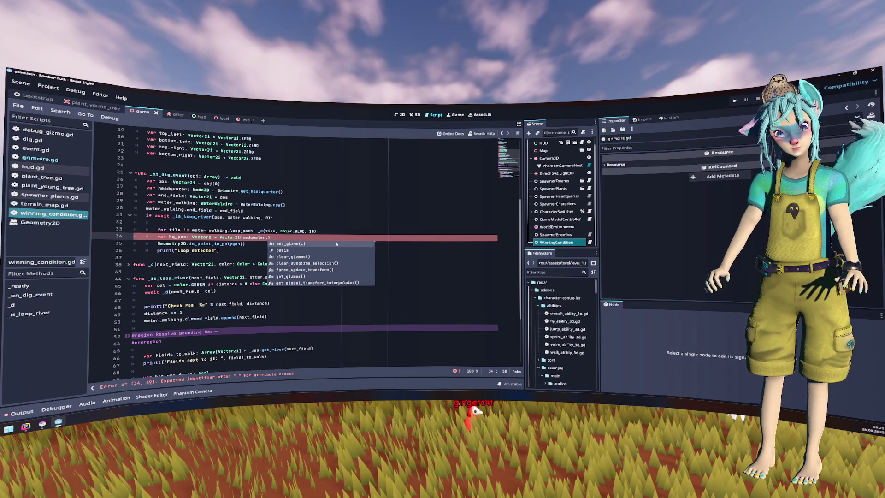
# Step: Replace the Vector2(headquarter.) expression on line 34 with '_map.g' to list map methods
pyautogui.click(299, 191)
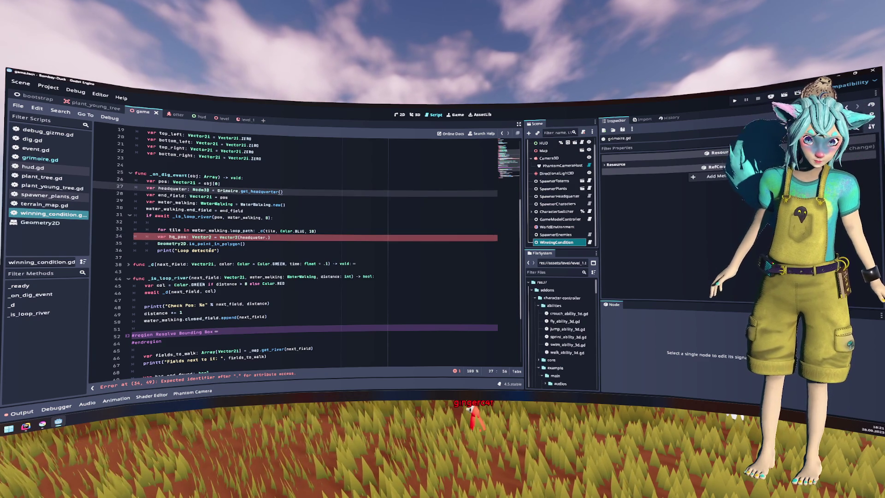
pyautogui.moveTo(219, 237); pyautogui.dragTo(287, 236)
pyautogui.write('_map.')
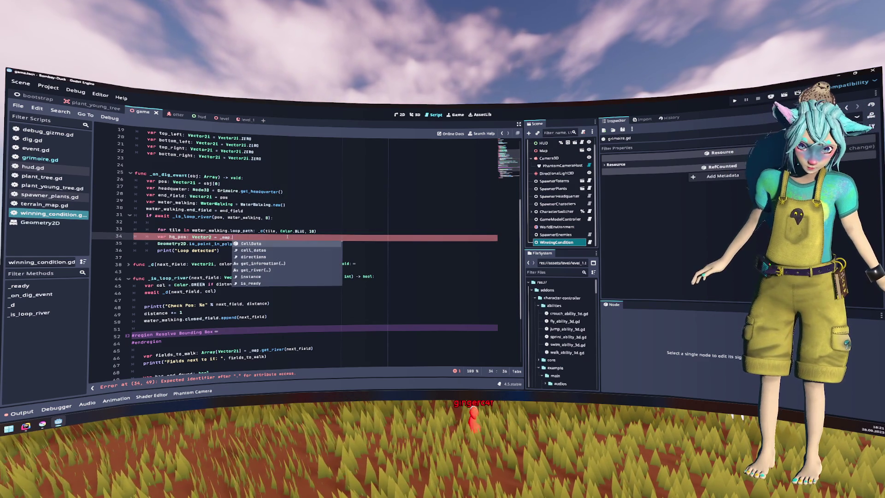
pyautogui.write('g')
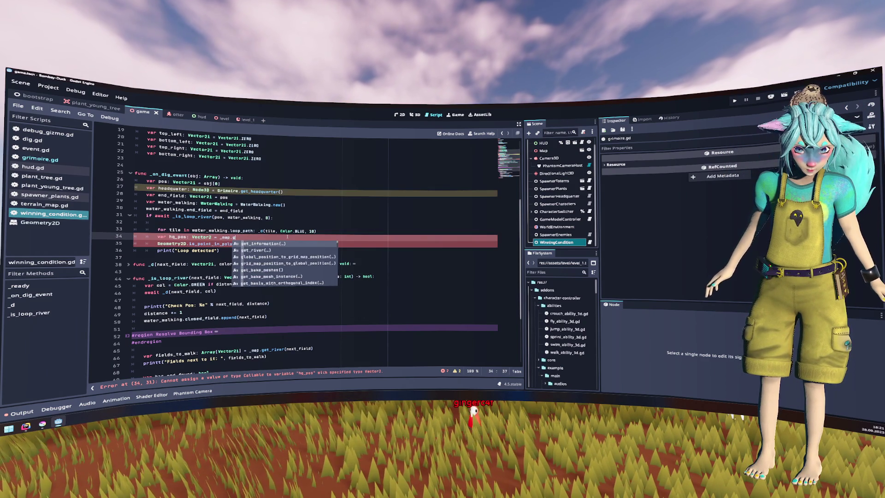
pyautogui.press('BackSpace')
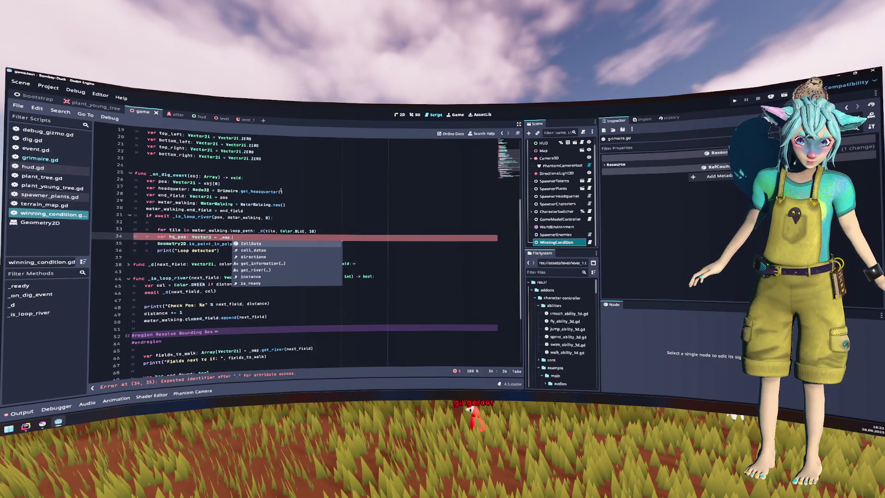
pyautogui.write('g')
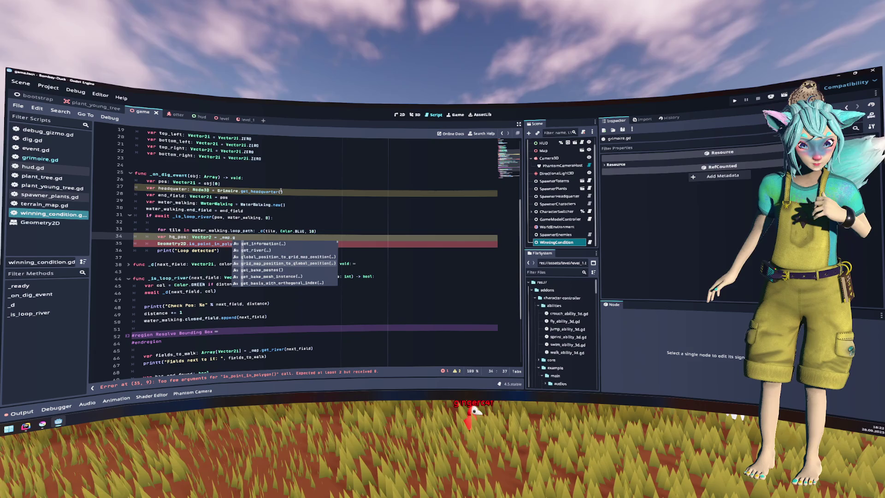
# Step: Assign hq_pos from _map.global_position_to_grid_map_position() and add a line above it
pyautogui.press('Down')
pyautogui.press('Down')
pyautogui.press('Return')
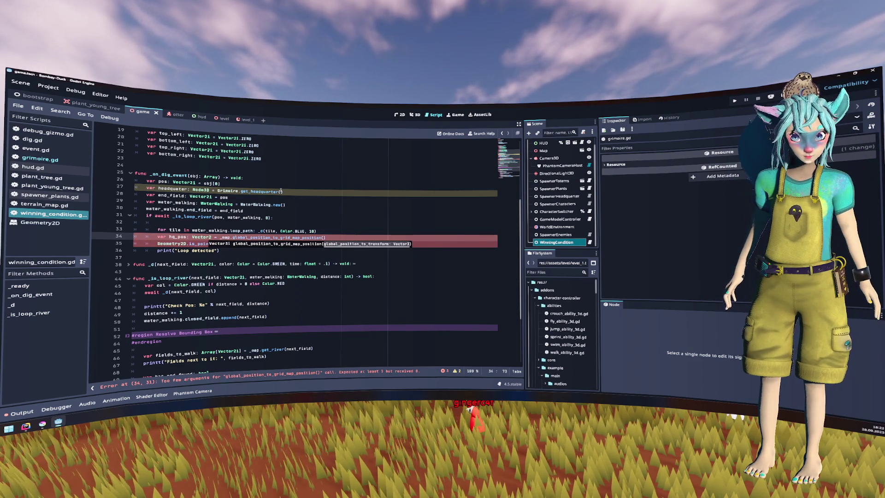
pyautogui.press('Escape')
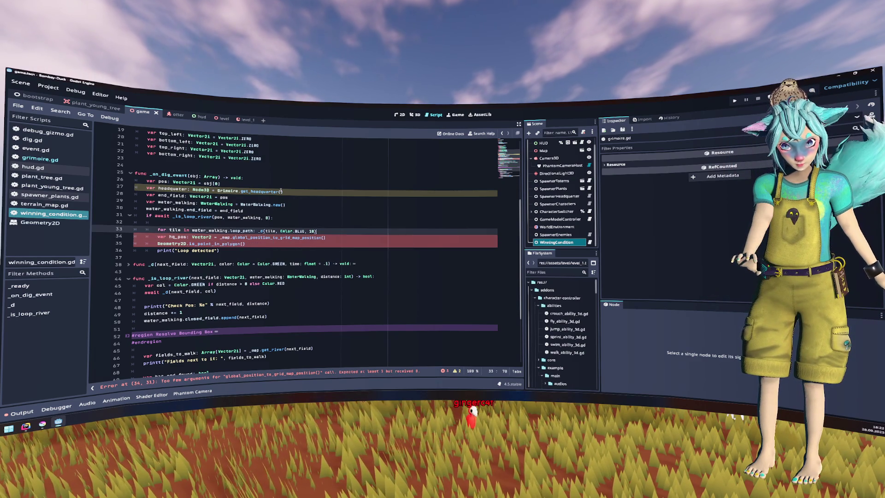
pyautogui.hotkey('ctrl', 'shift', 'Return')
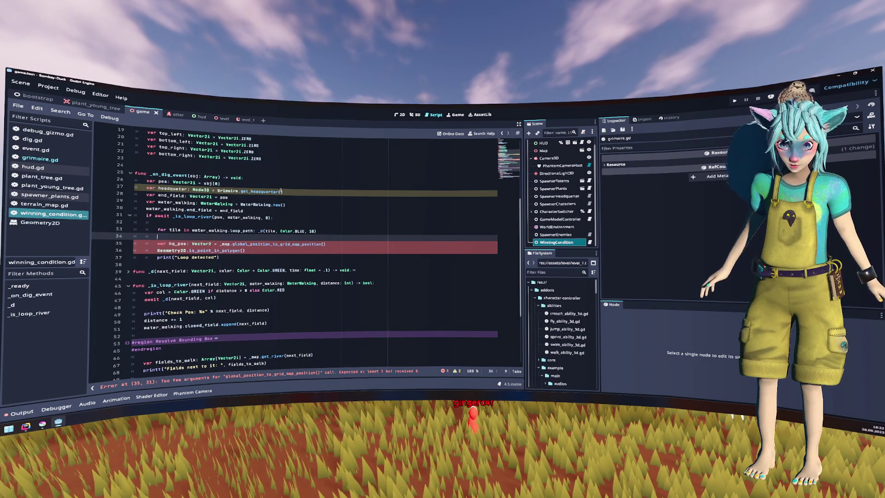
# Step: Pass headquarter as the argument of the grid-position call on line 35
pyautogui.doubleClick(185, 189)
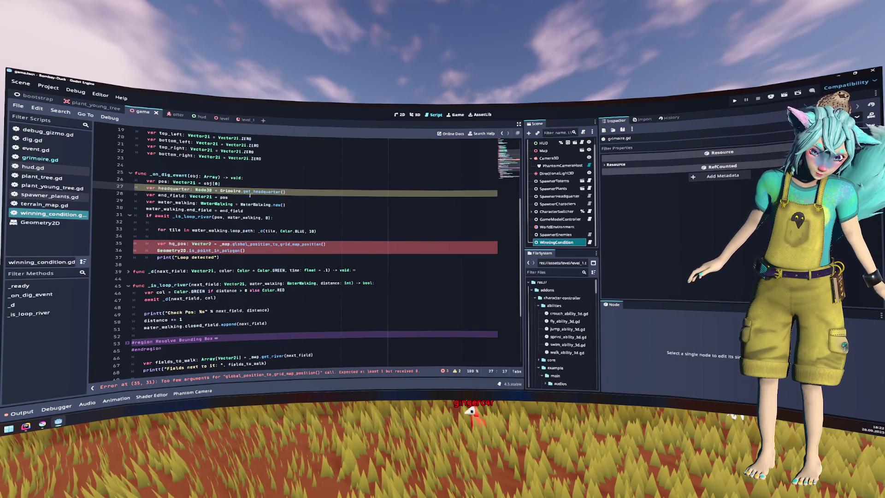
pyautogui.doubleClick(204, 190)
pyautogui.doubleClick(176, 188)
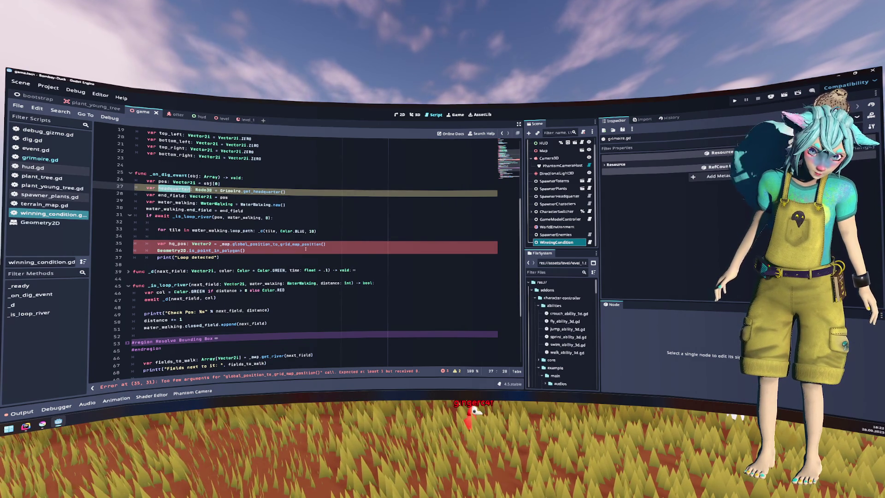
pyautogui.click(323, 244)
pyautogui.write('h')
pyautogui.press('Return')
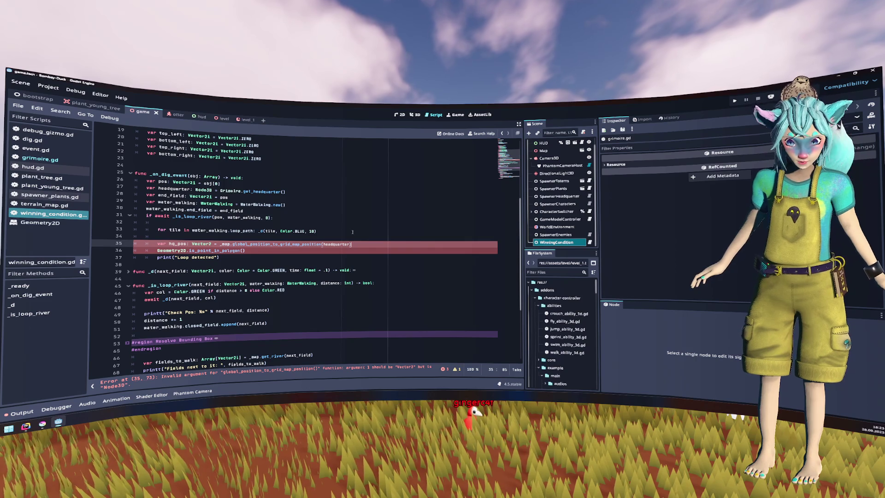
# Step: Change hq_pos to Vector3i and feed it headquarter.global_position
pyautogui.press('Return')
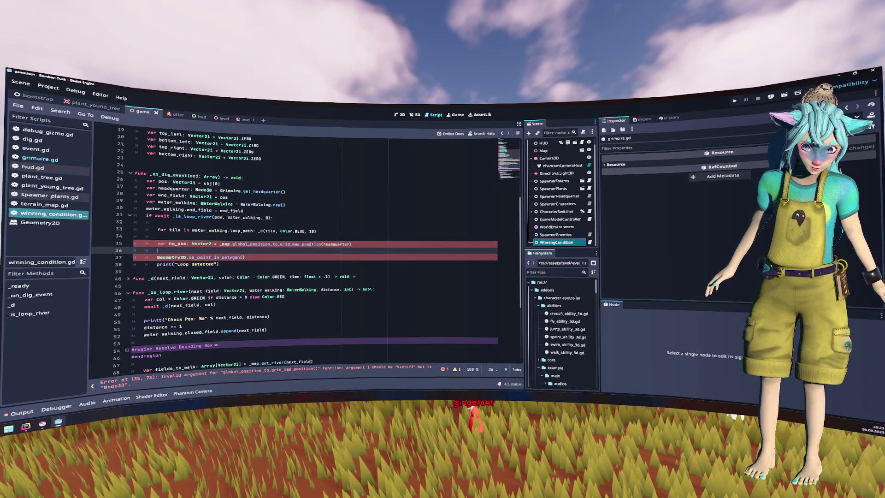
pyautogui.moveTo(309, 244)
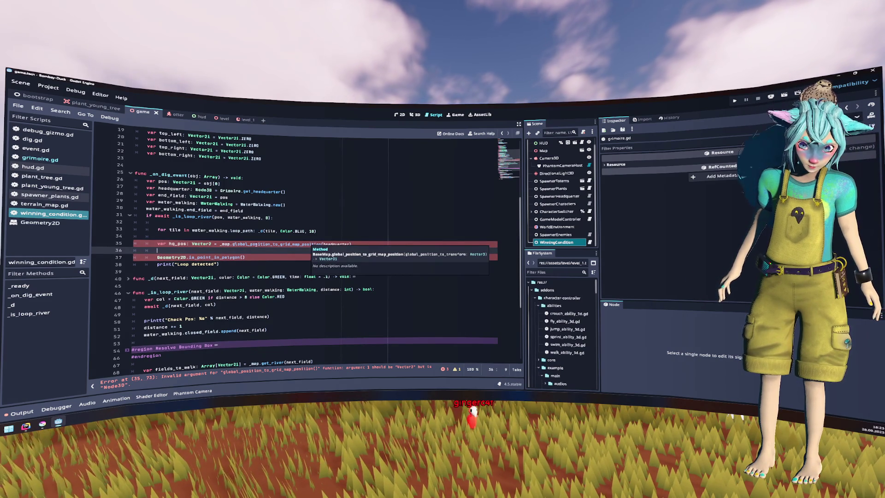
pyautogui.click(210, 244)
pyautogui.write('i')
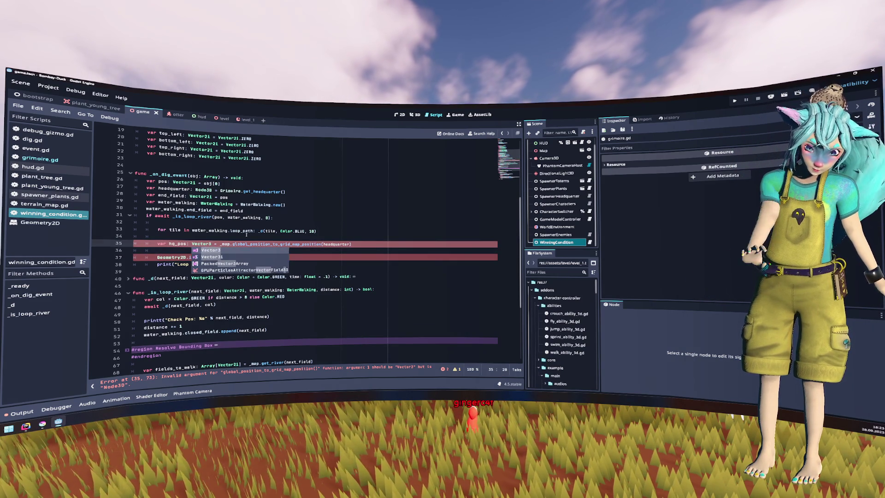
pyautogui.press('Escape')
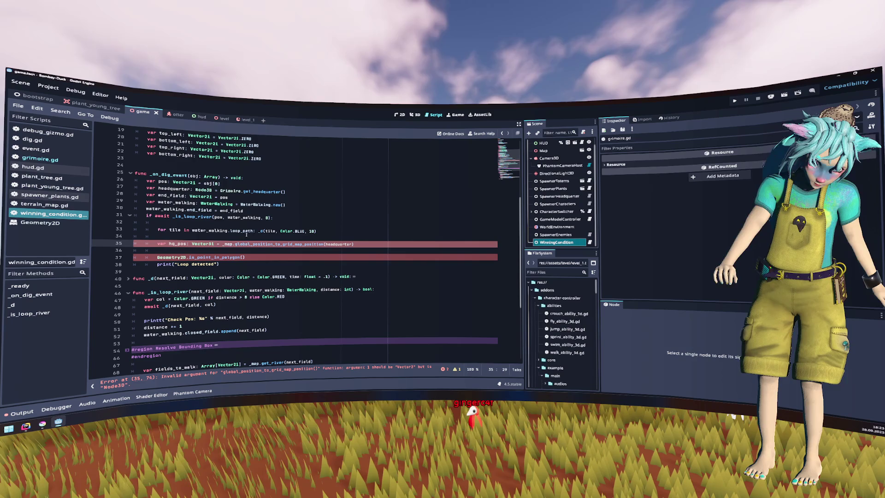
pyautogui.click(251, 231)
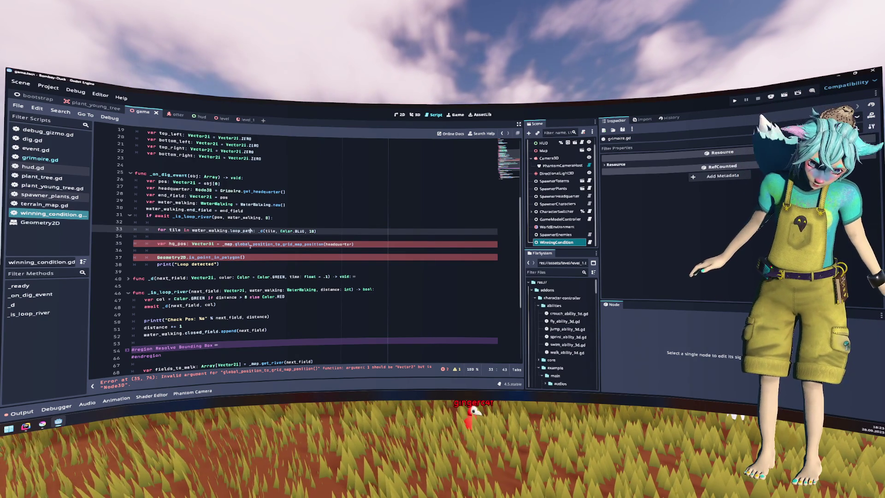
pyautogui.click(350, 244)
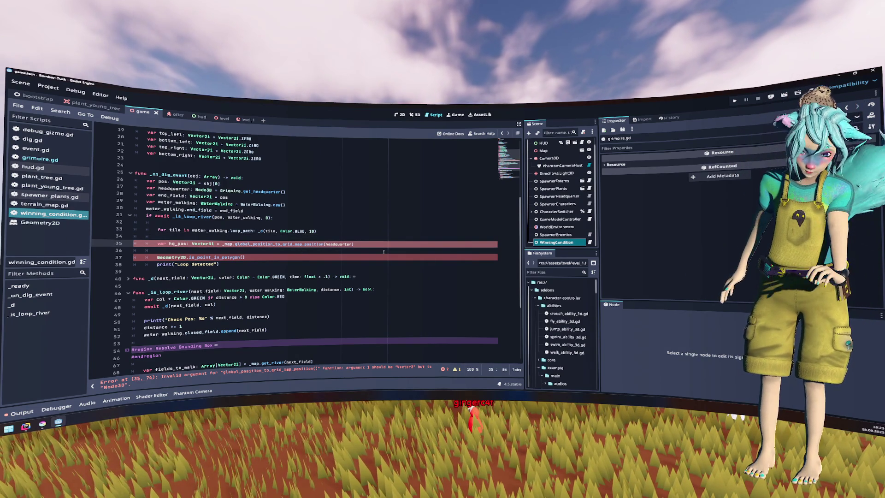
pyautogui.write('.glob')
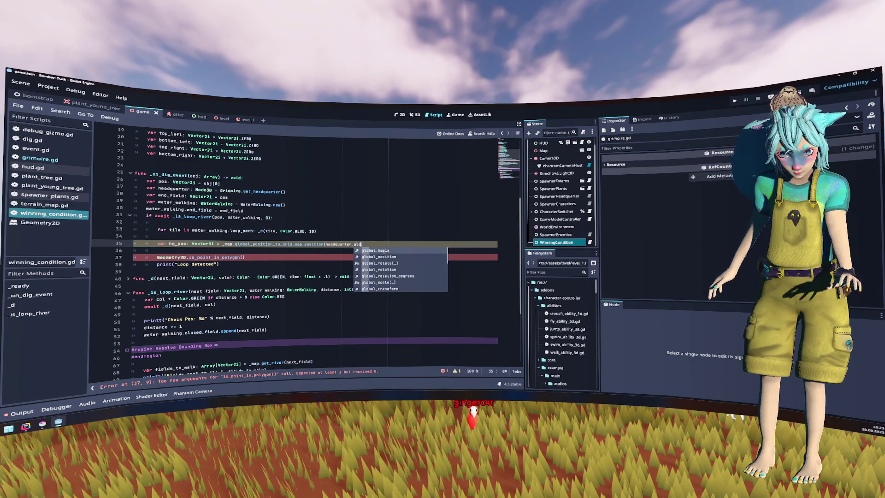
pyautogui.write('al_p')
pyautogui.press('Return')
# Step: Pass hq_pos and water_walking.loop_path to the is_point_in_polygon call
pyautogui.press('Down')
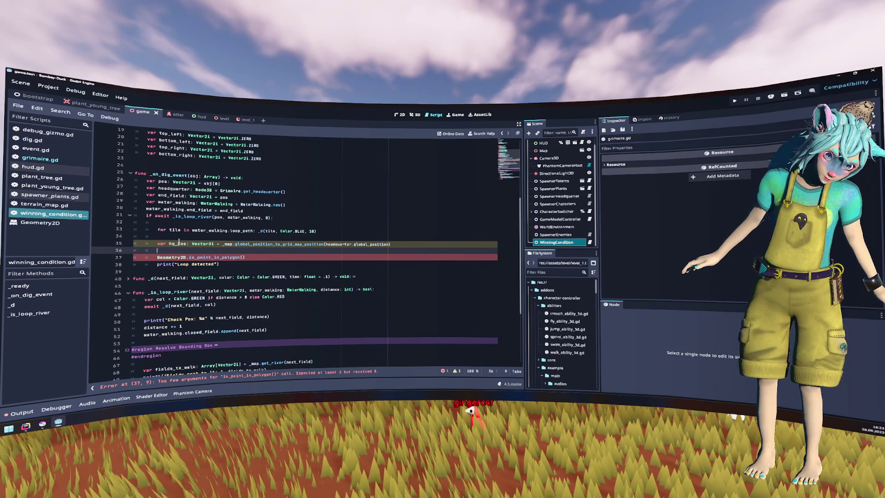
pyautogui.press('Up')
pyautogui.hotkey('ctrl', 'Right')
pyautogui.hotkey('ctrl', 'Right')
pyautogui.hotkey('ctrl', 'd')
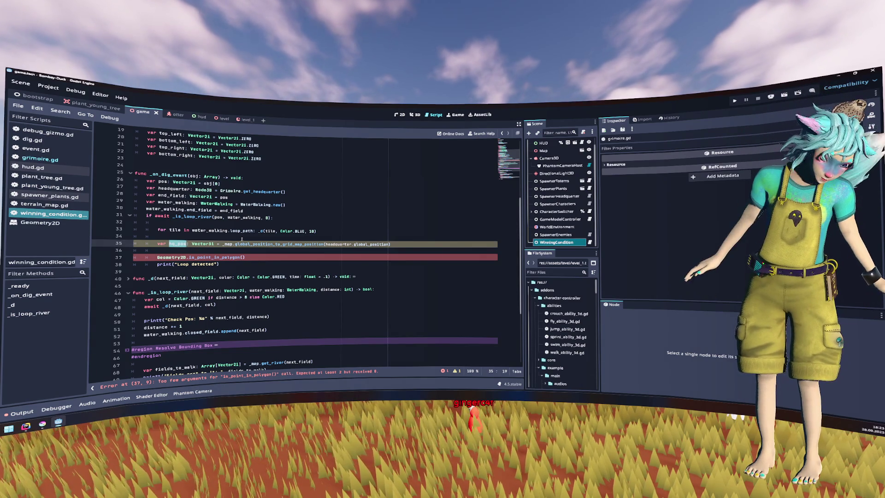
pyautogui.click(243, 257)
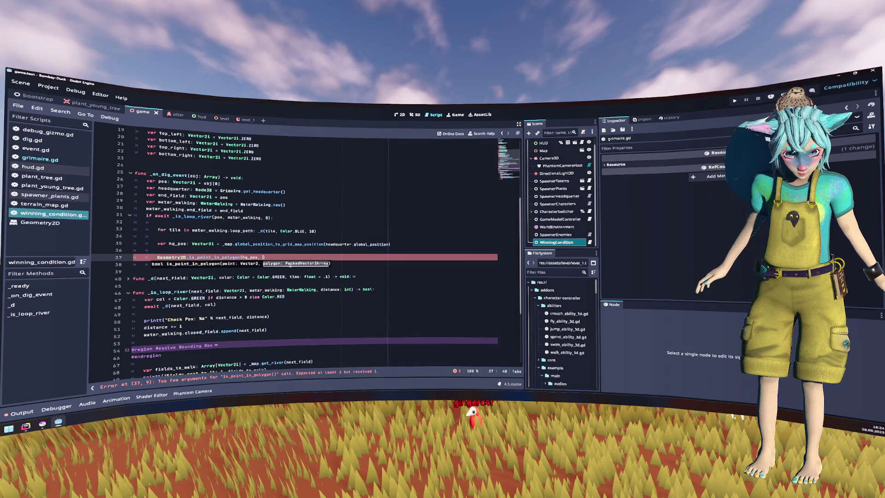
pyautogui.write('_walking.')
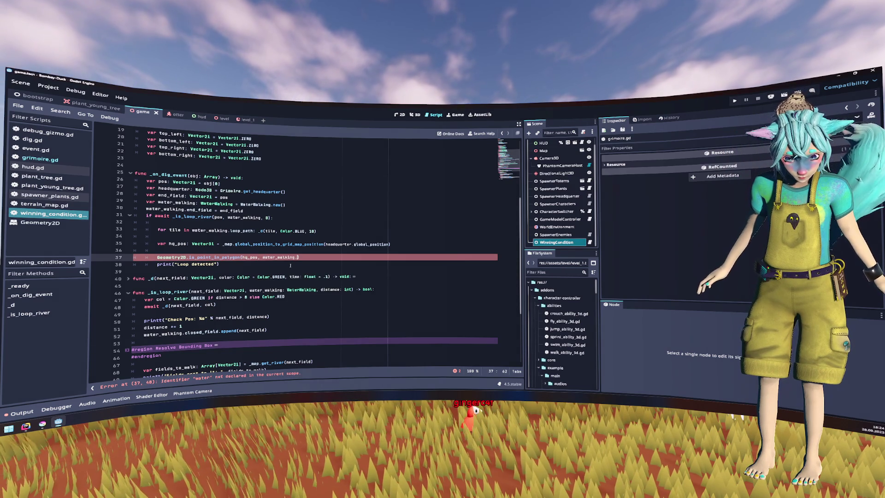
pyautogui.write('loop')
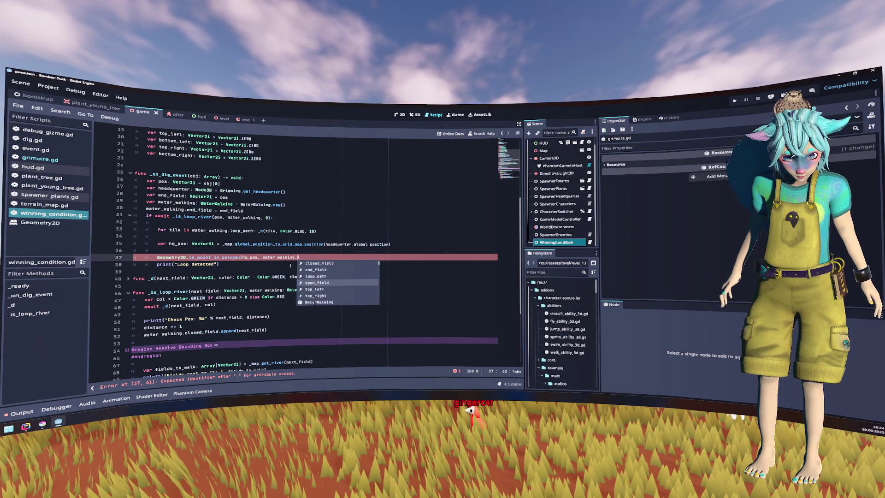
pyautogui.press('Return')
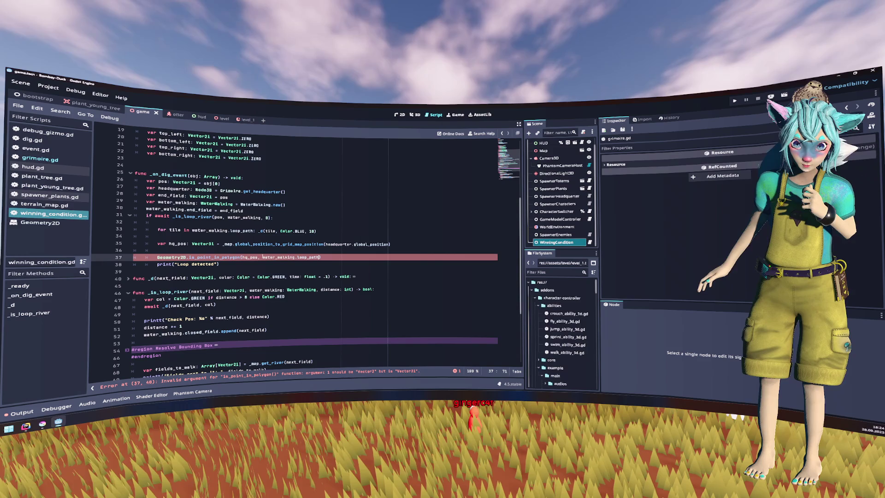
# Step: Wrap the point as Vector2(hq_pos.x, hq_pos.y) and remove the empty line above the check
pyautogui.click(229, 244)
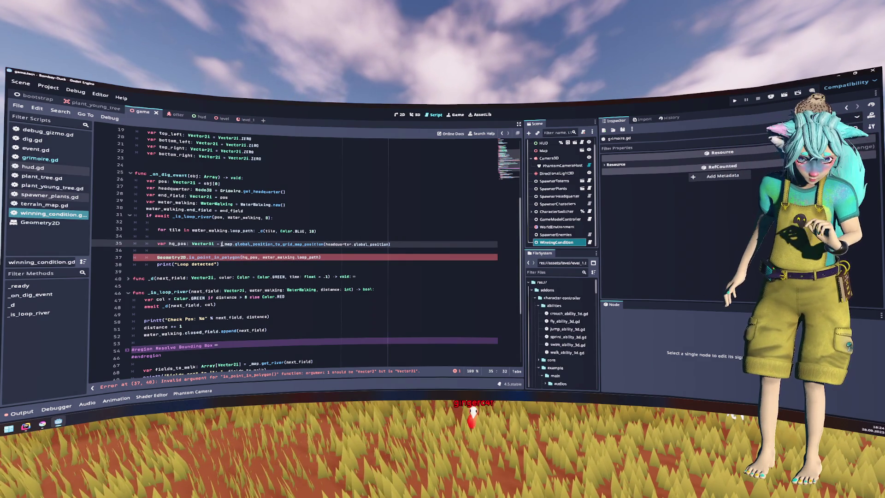
pyautogui.click(242, 257)
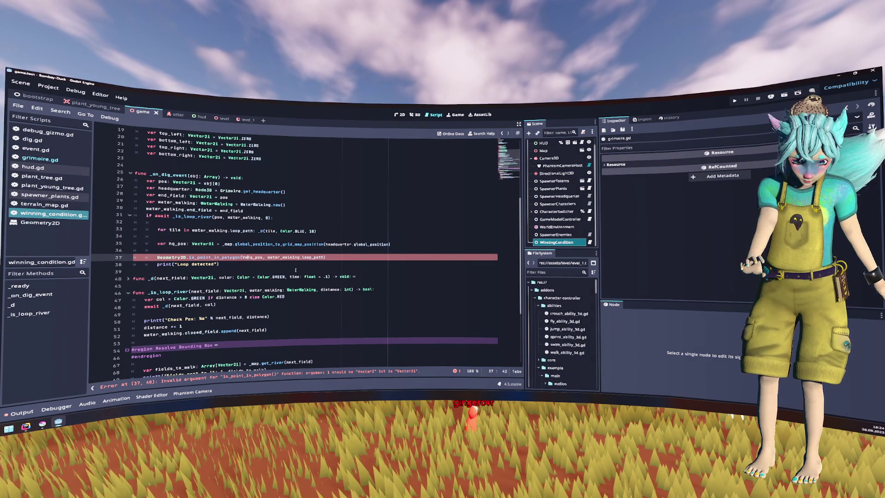
pyautogui.write('Vector2(')
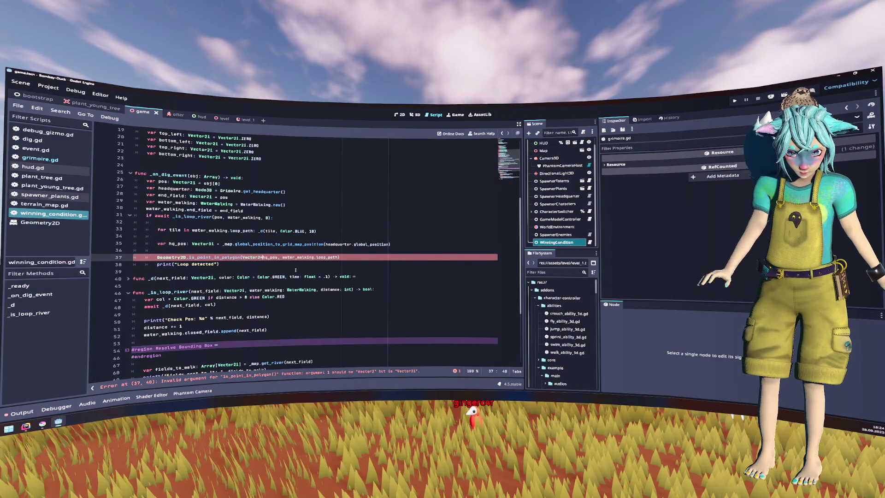
pyautogui.hotkey('ctrl', 'Right')
pyautogui.write('.x, ')
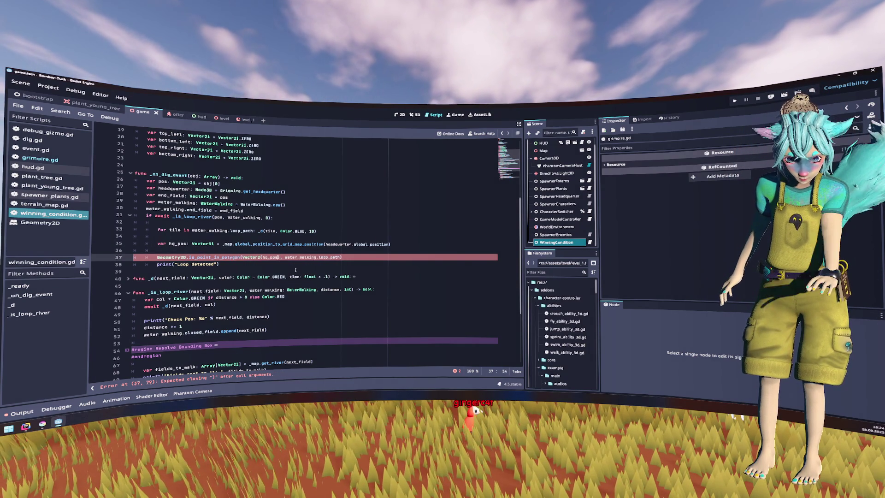
pyautogui.write('hq_pos.x,')
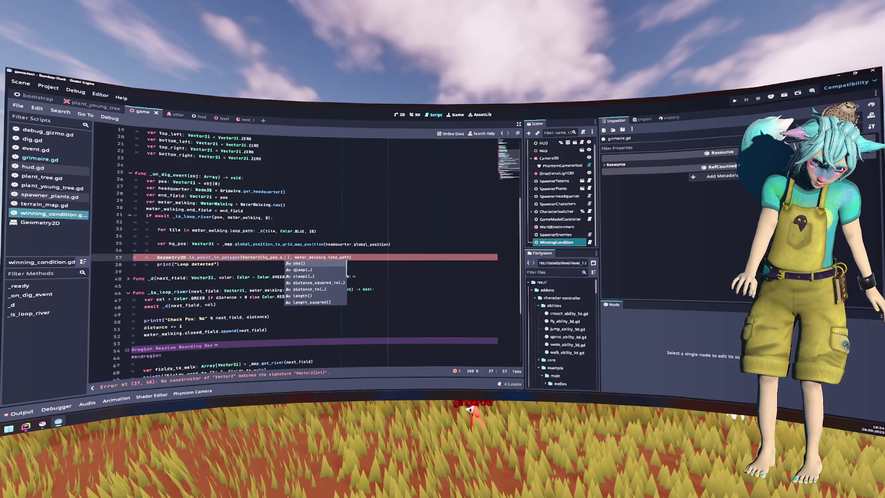
pyautogui.press('BackSpace')
pyautogui.write('y')
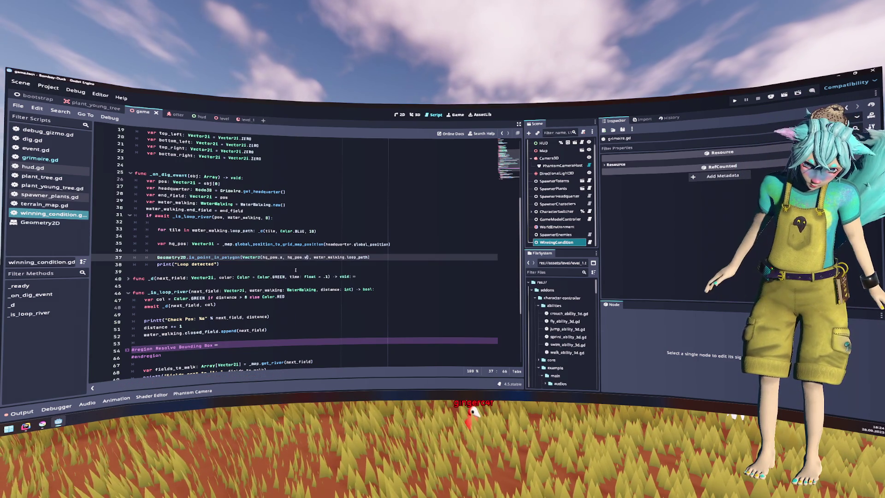
pyautogui.press('Up')
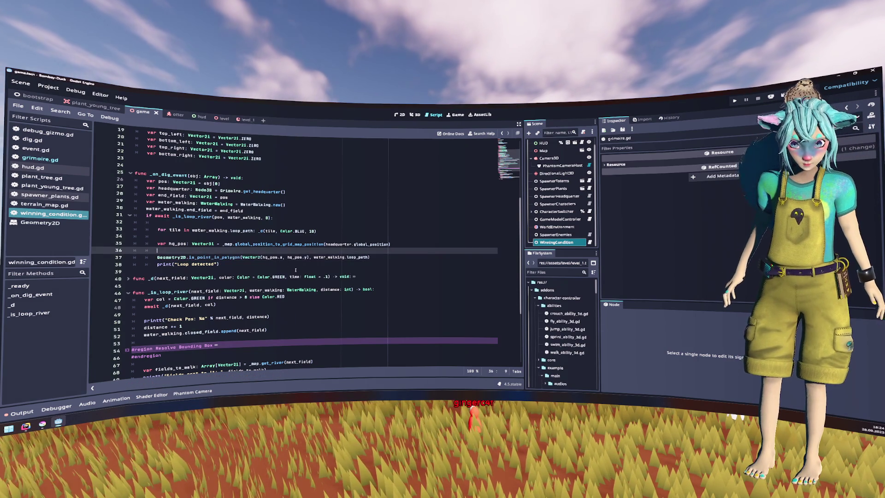
pyautogui.hotkey('ctrl', 'shift', 'k')
pyautogui.press('End')
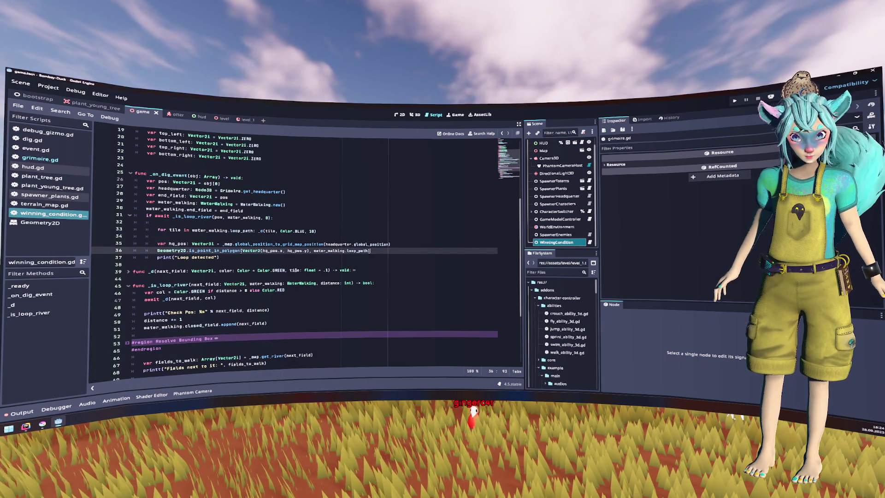
pyautogui.press('Home')
# Step: Turn the polygon check into an if block that prints "YOU WIN"
pyautogui.write('if')
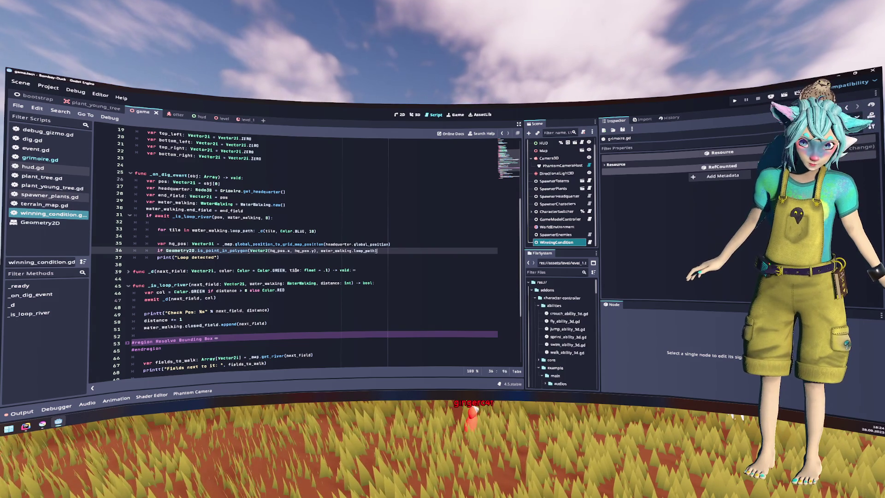
pyautogui.press('End')
pyautogui.write(':')
pyautogui.press('Return')
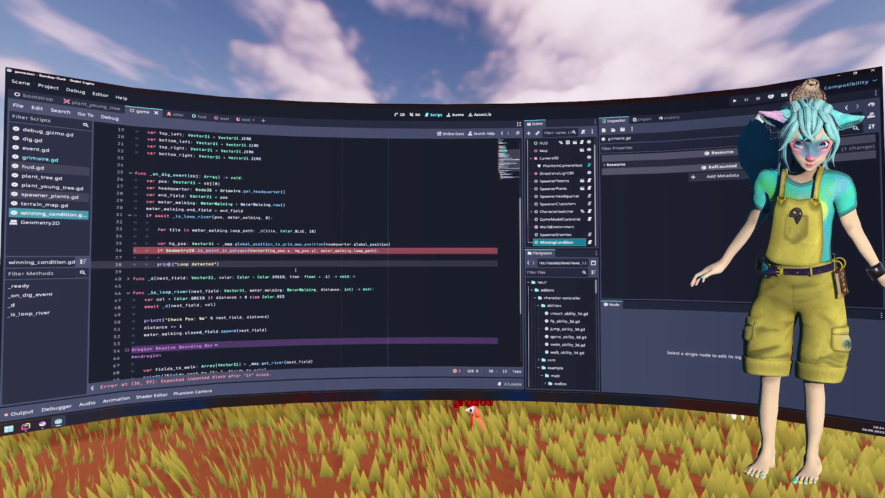
pyautogui.press('Down')
pyautogui.press('Home')
pyautogui.press('Tab')
pyautogui.press('BackSpace')
pyautogui.press('BackSpace')
pyautogui.press('BackSpace')
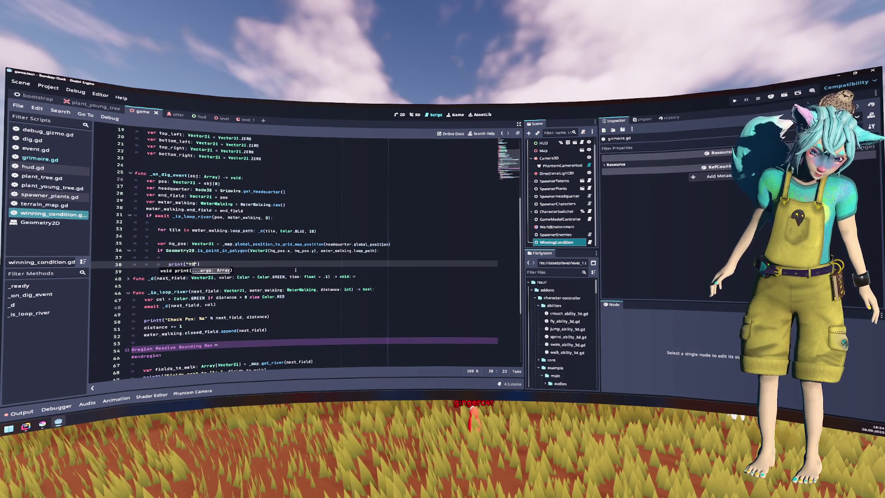
pyautogui.write('YOU WIN')
# Step: Remove the stray empty line and delete the Resolve Bounding Box region
pyautogui.press('Up')
pyautogui.hotkey('shift', 'Home')
pyautogui.press('BackSpace')
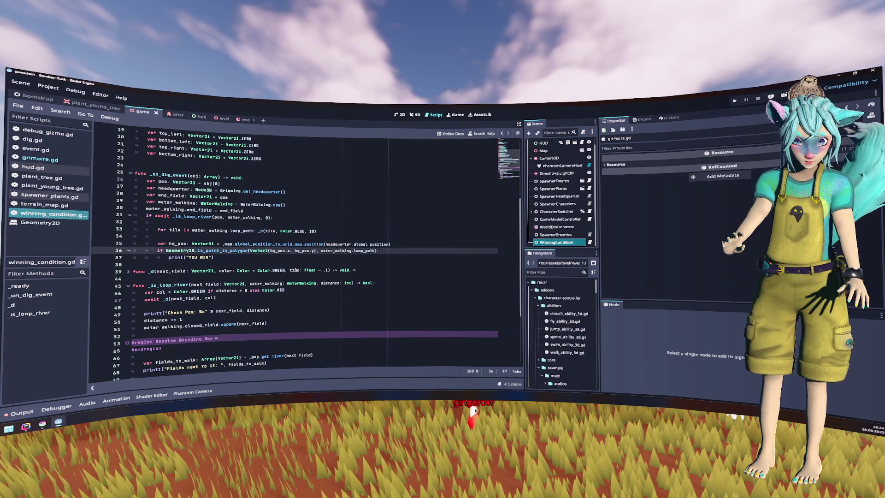
pyautogui.press('BackSpace')
pyautogui.scroll(-1, 295, 270)
pyautogui.moveTo(323, 322); pyautogui.dragTo(84, 325)
pyautogui.press('BackSpace')
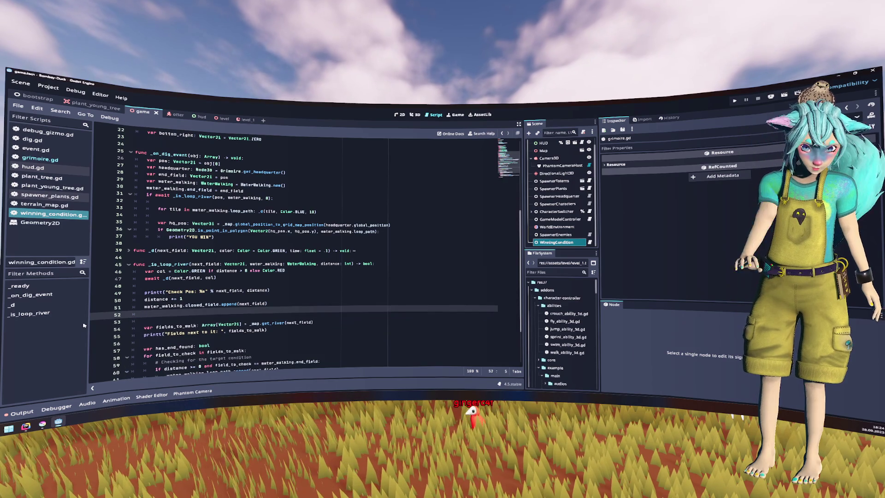
pyautogui.press('BackSpace')
pyautogui.press('Up')
pyautogui.press('End')
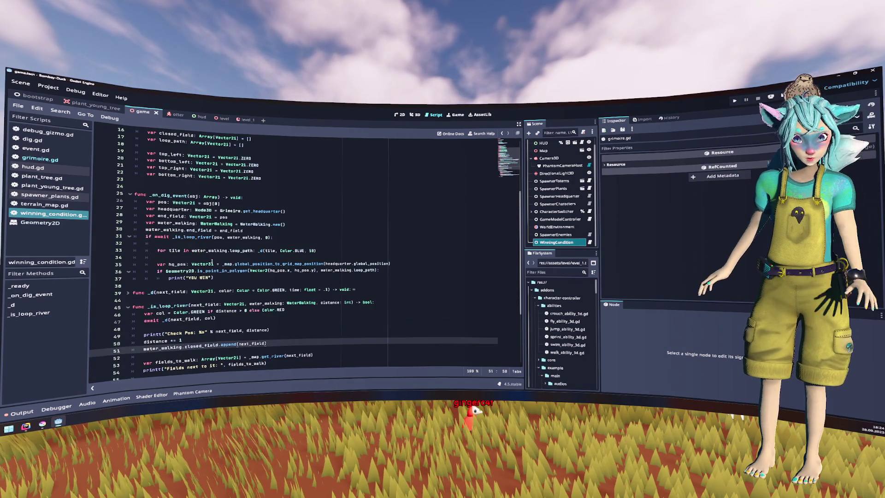
# Step: Delete the unused corner position variables and run the project with F5
pyautogui.scroll(4, 283, 208)
pyautogui.moveTo(276, 217); pyautogui.dragTo(284, 185)
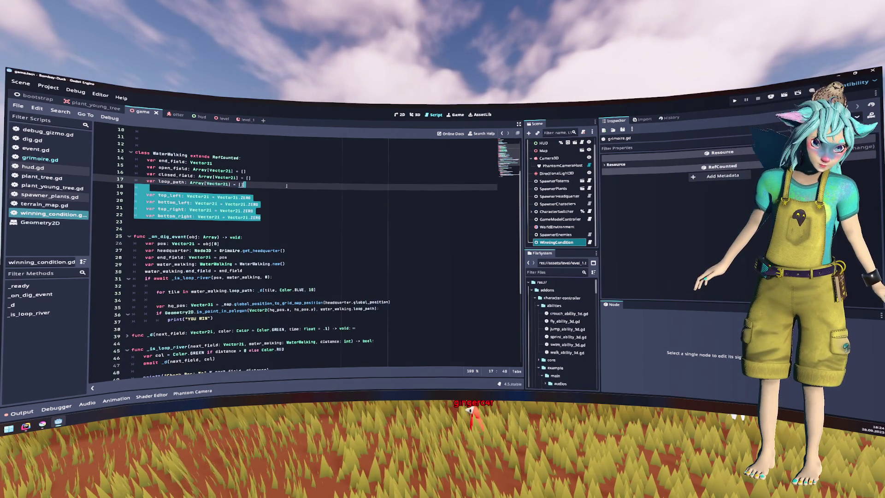
pyautogui.press('BackSpace')
pyautogui.scroll(-1, 276, 208)
pyautogui.click(271, 237)
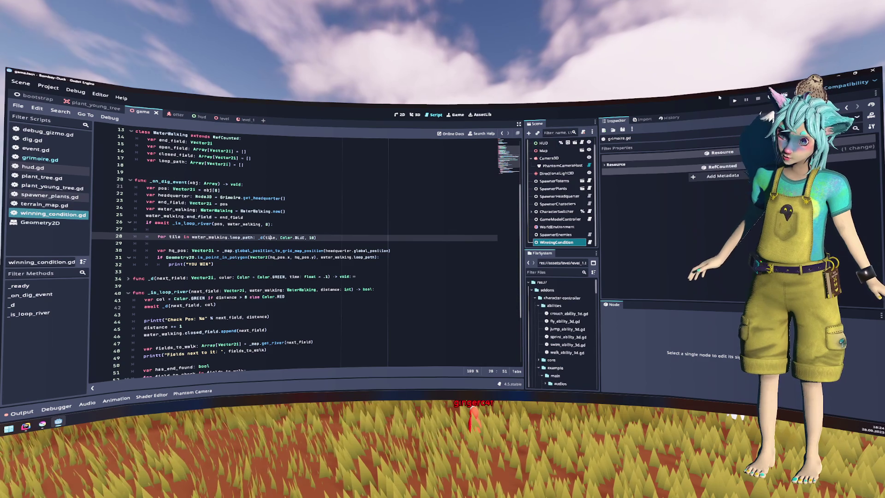
pyautogui.press('F5')
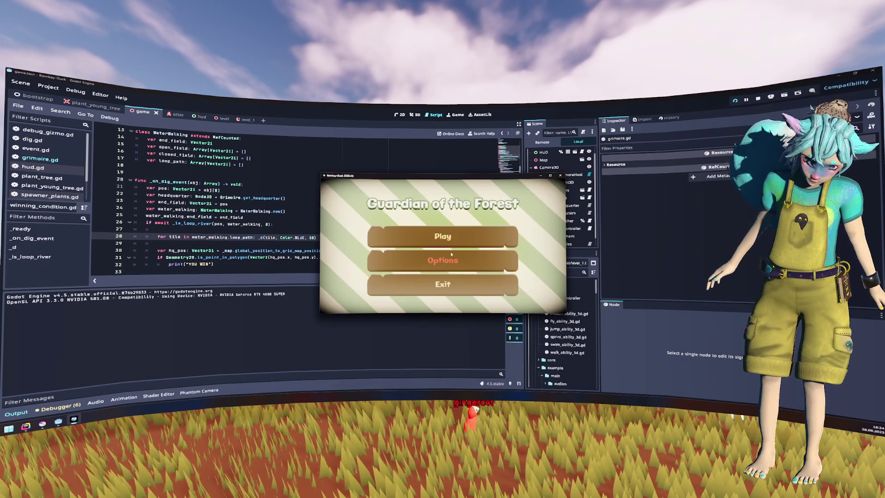
# Step: In the Game workspace, press Play on the main menu, then stop the game with F8
pyautogui.click(456, 115)
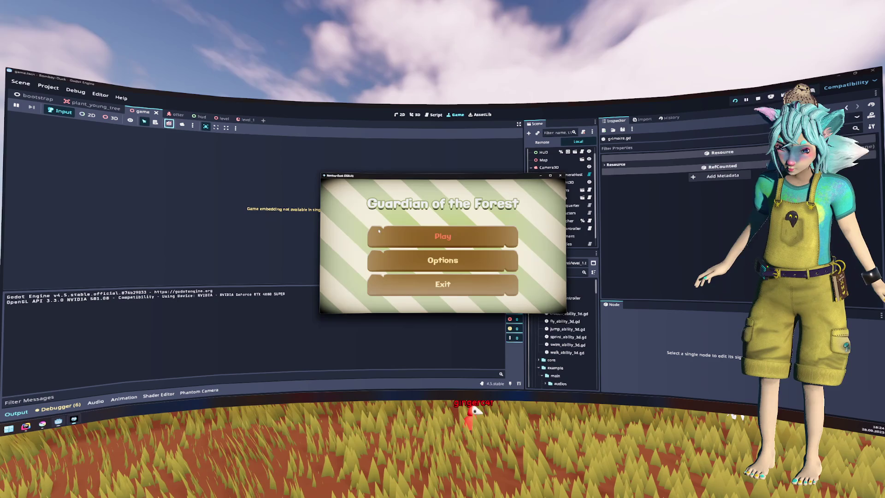
pyautogui.press('Return')
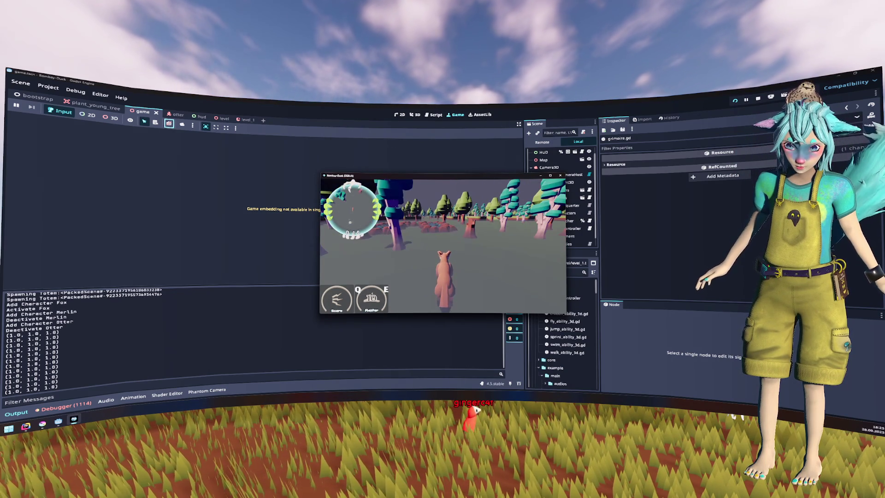
pyautogui.press('F8')
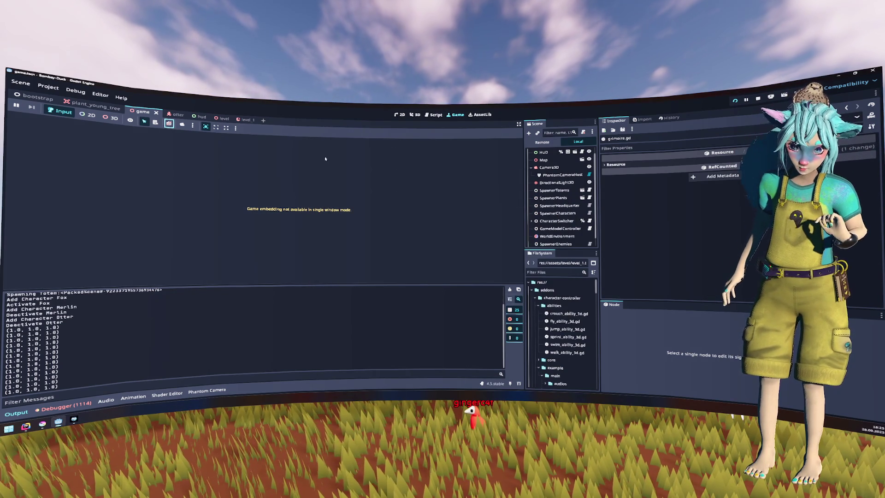
# Step: Rerun the game from the 3D view, move the fox and swap to the otter
pyautogui.click(414, 115)
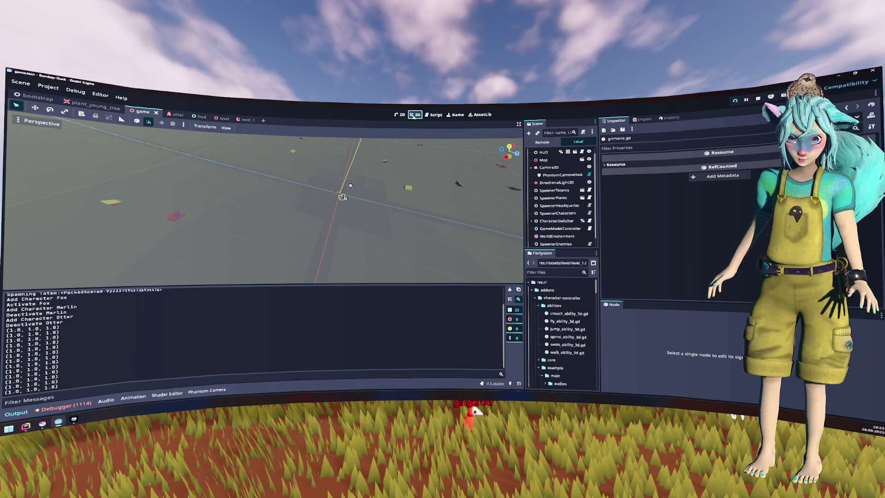
pyautogui.press('F5')
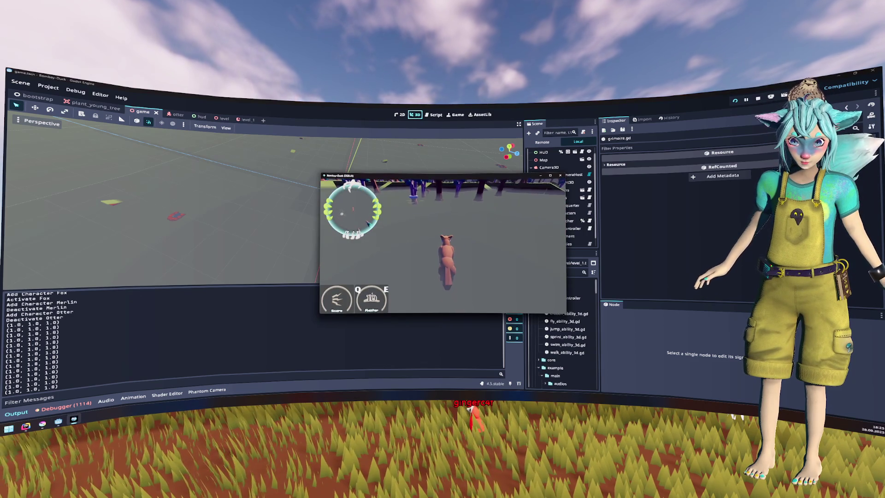
pyautogui.press('d')
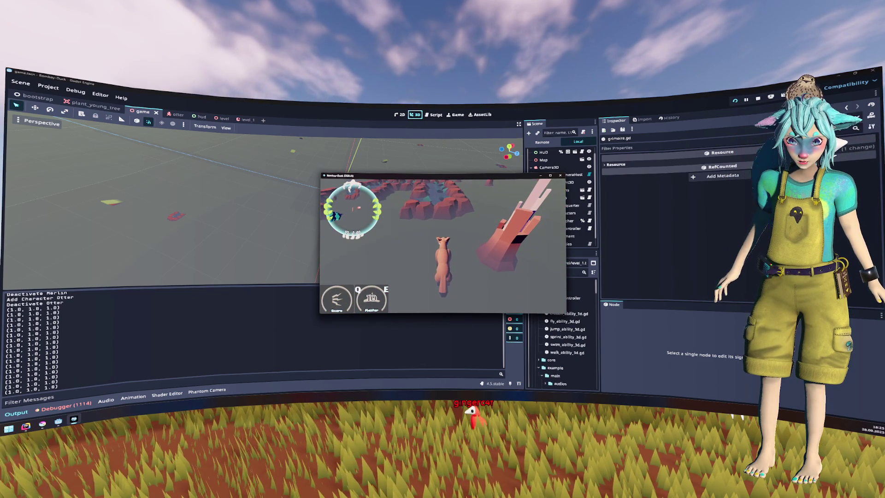
pyautogui.press('Tab')
pyautogui.press('Tab')
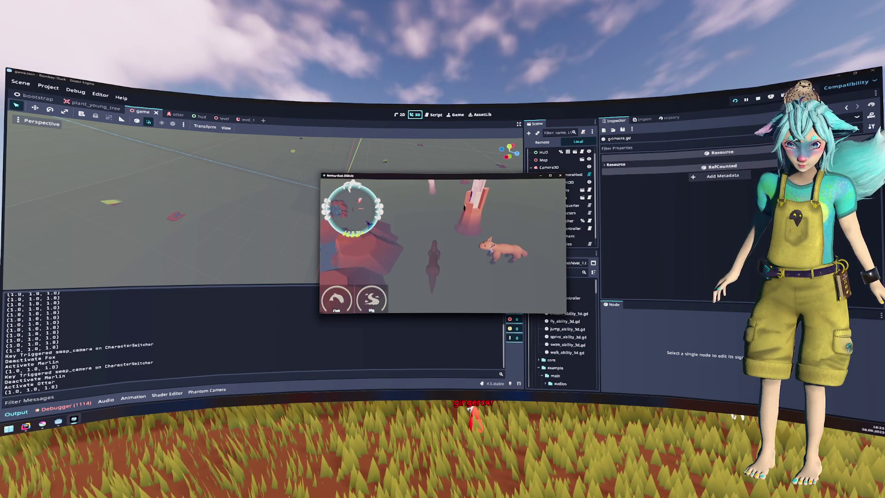
# Step: Dig a river trench loop around the headquarters until YOU WIN prints, then stop with F8
pyautogui.press('e')
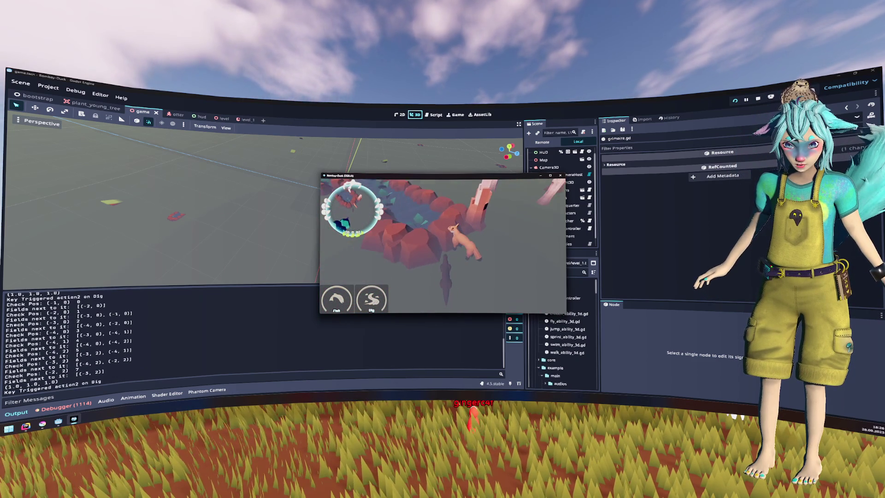
pyautogui.press('e')
pyautogui.press('e')
pyautogui.press('e')
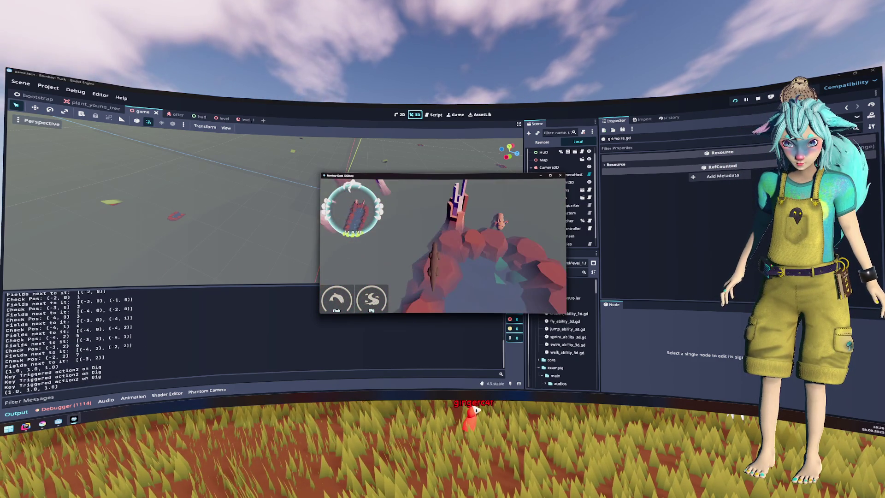
pyautogui.press('e')
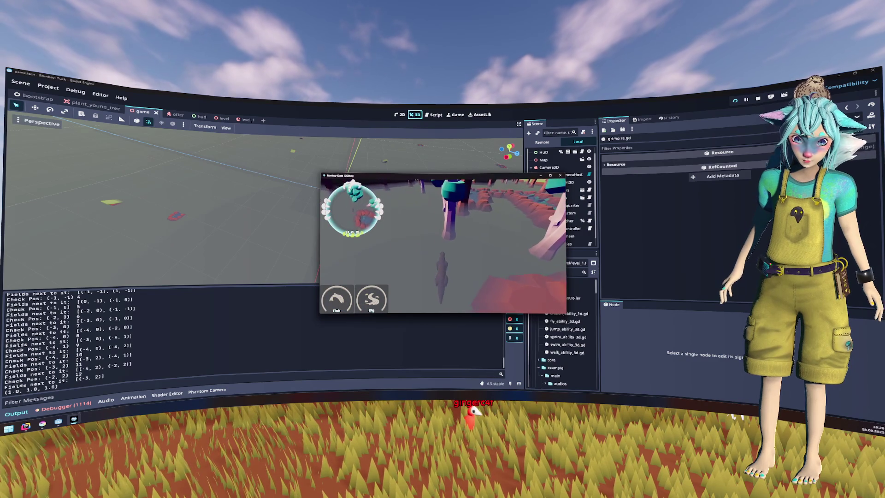
pyautogui.press('e')
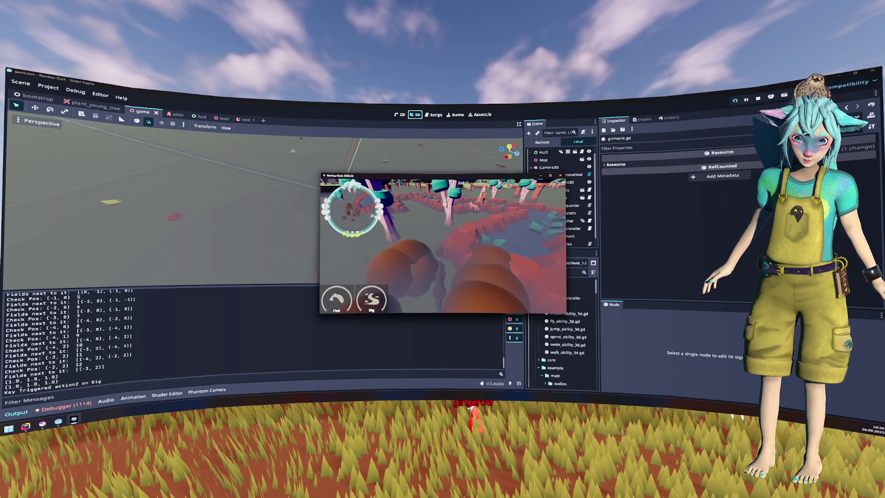
pyautogui.press('e')
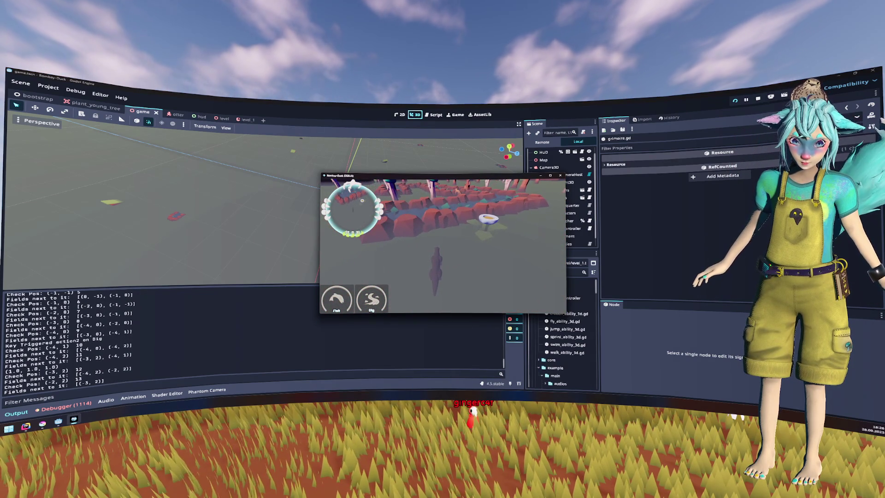
pyautogui.press('e')
pyautogui.press('e')
pyautogui.press('e')
pyautogui.press('e')
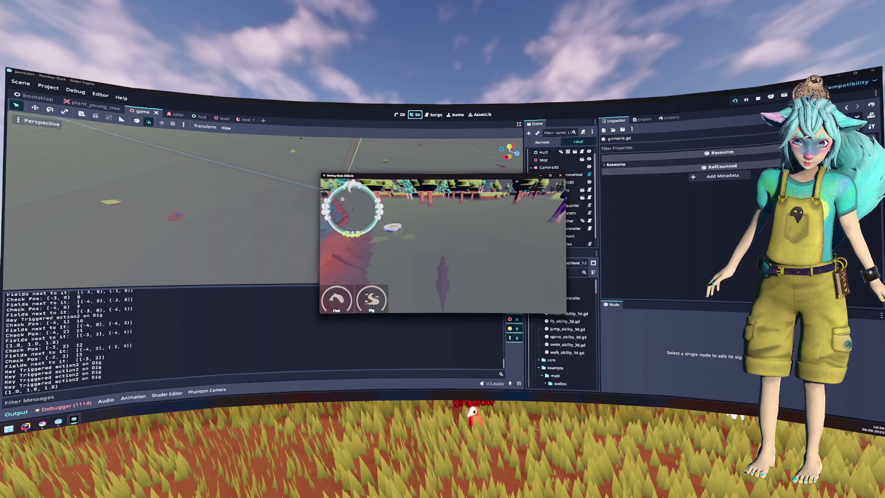
pyautogui.press('e')
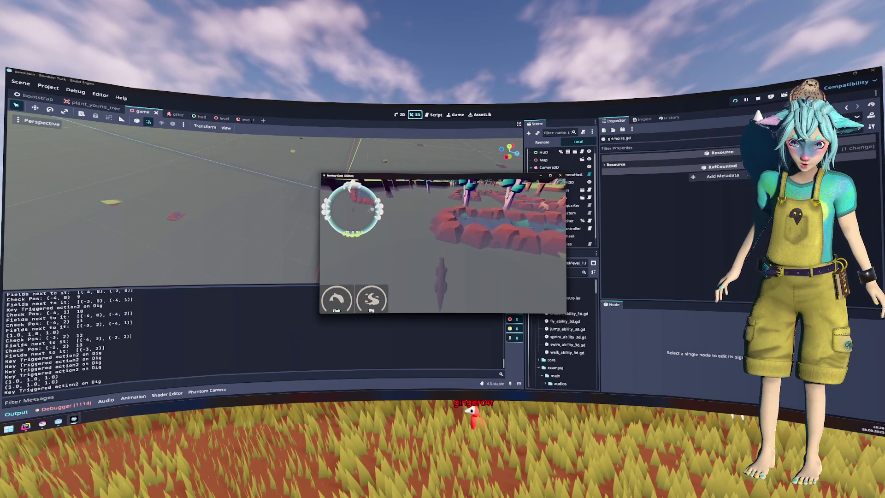
pyautogui.press('e')
pyautogui.press('e')
pyautogui.press('e')
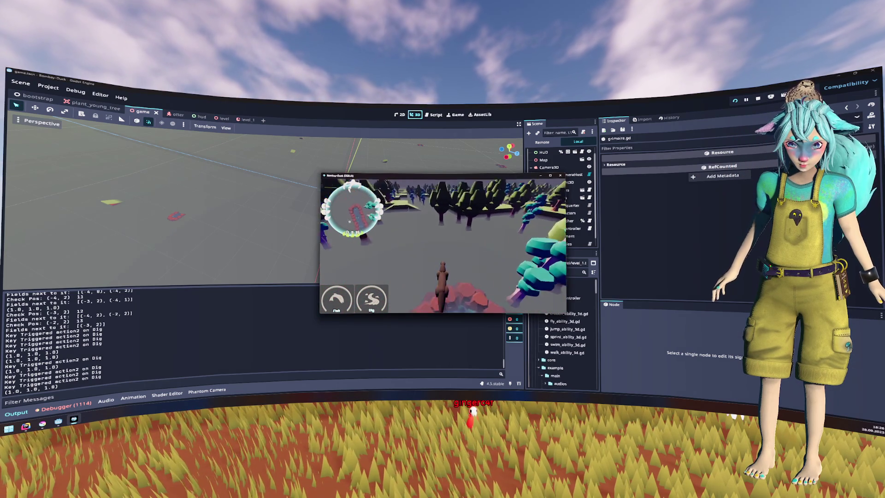
pyautogui.press('e')
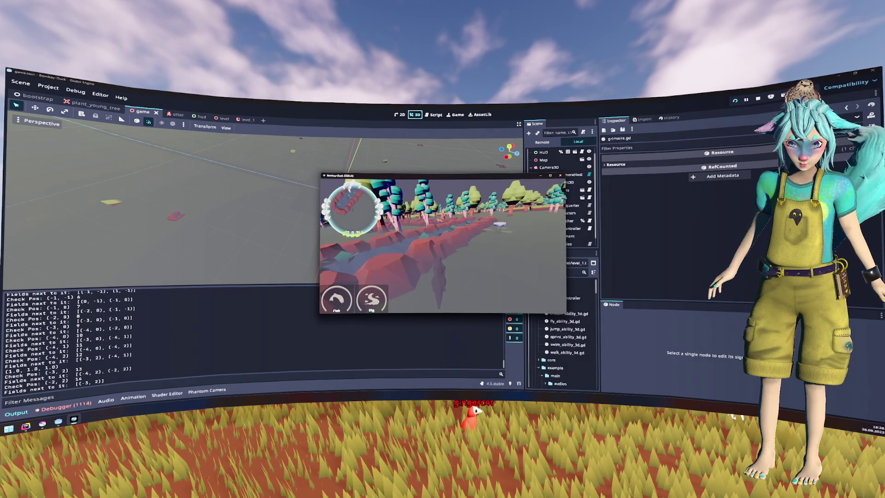
pyautogui.press('e')
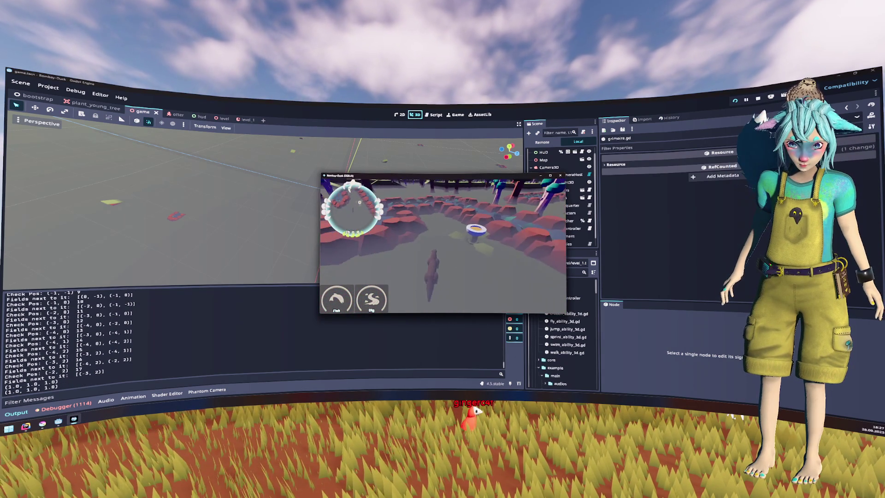
pyautogui.press('2')
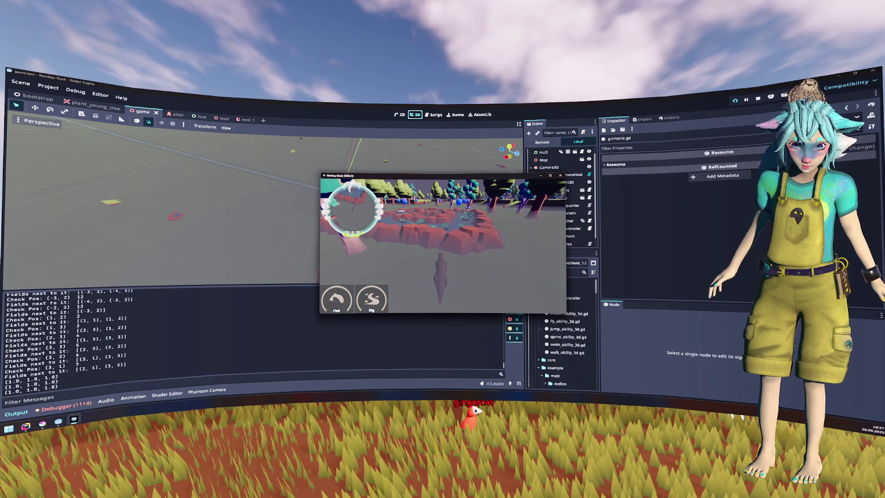
pyautogui.press('e')
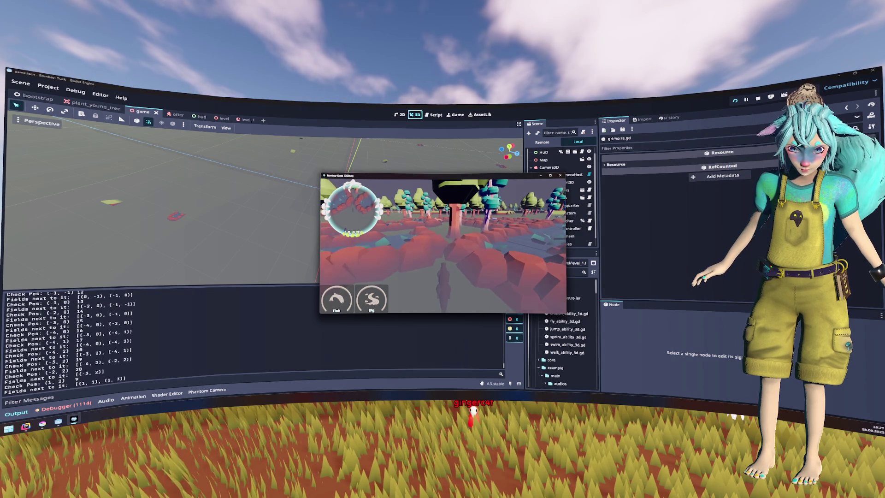
pyautogui.press('e')
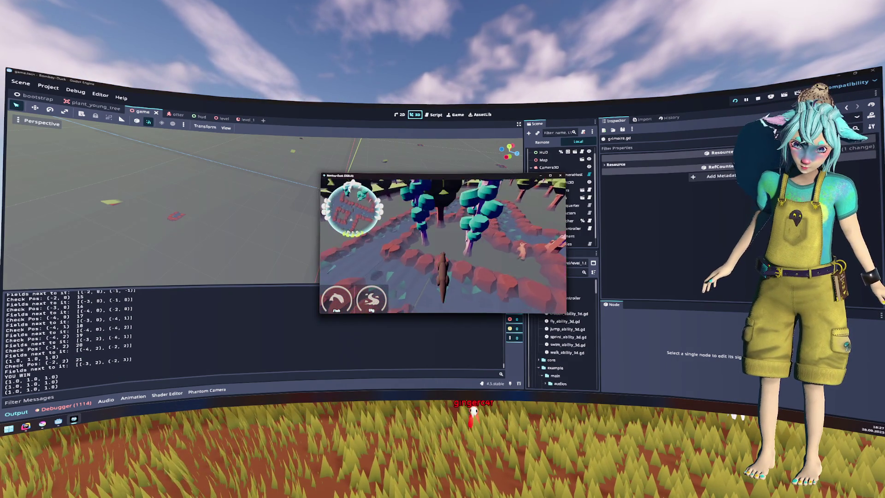
pyautogui.press('F8')
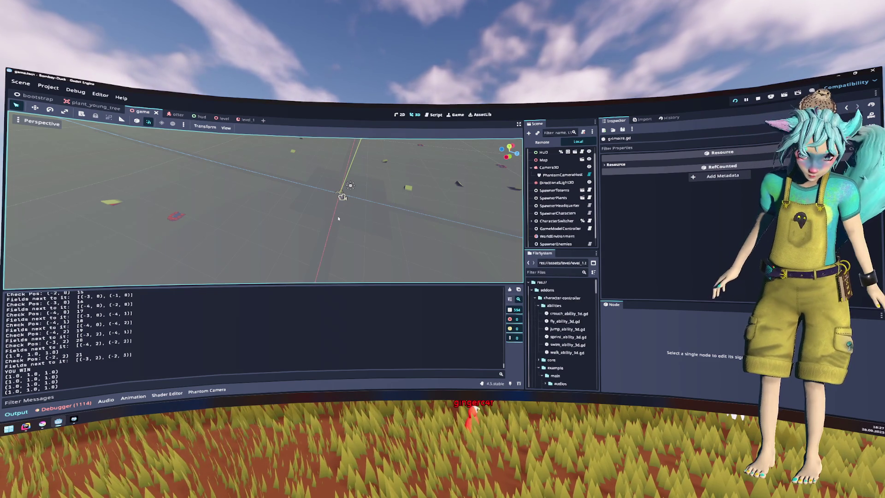
# Step: Return to the script editor and browse the project files in the FileSystem dock
pyautogui.click(436, 114)
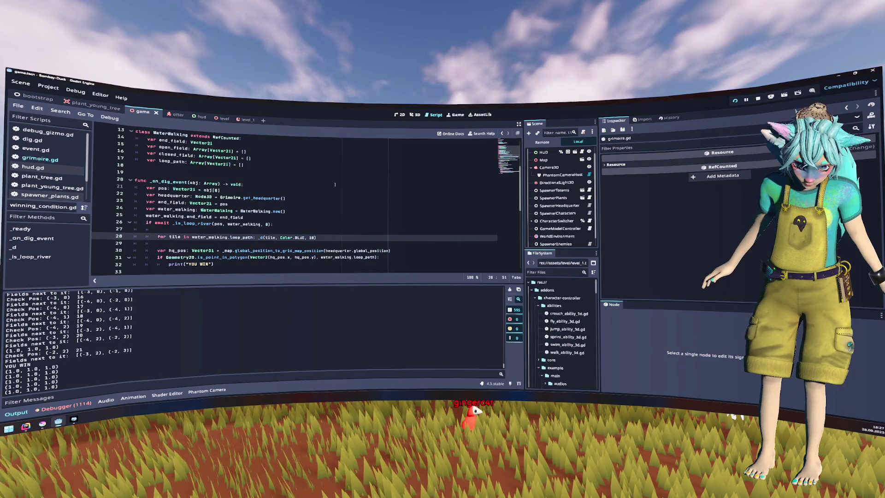
pyautogui.scroll(2, 340, 182)
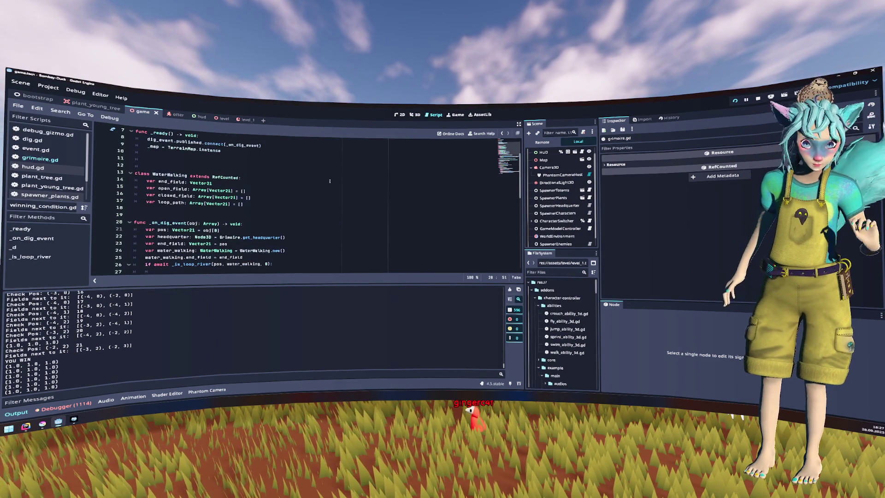
pyautogui.scroll(-2, 330, 181)
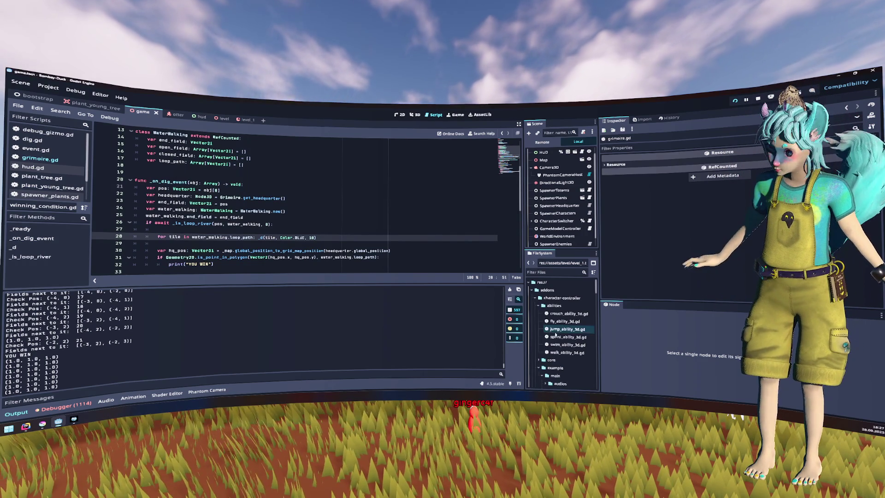
pyautogui.scroll(-4, 556, 334)
pyautogui.click(560, 287)
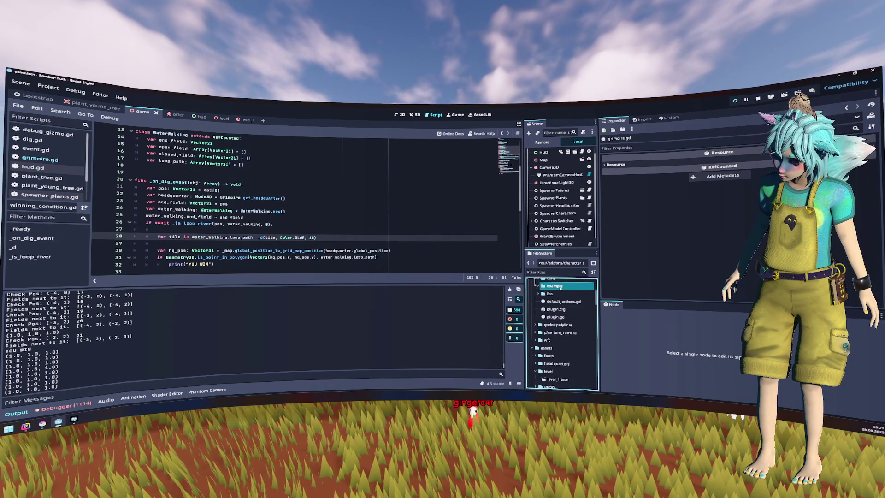
pyautogui.scroll(10, 559, 304)
pyautogui.doubleClick(559, 290)
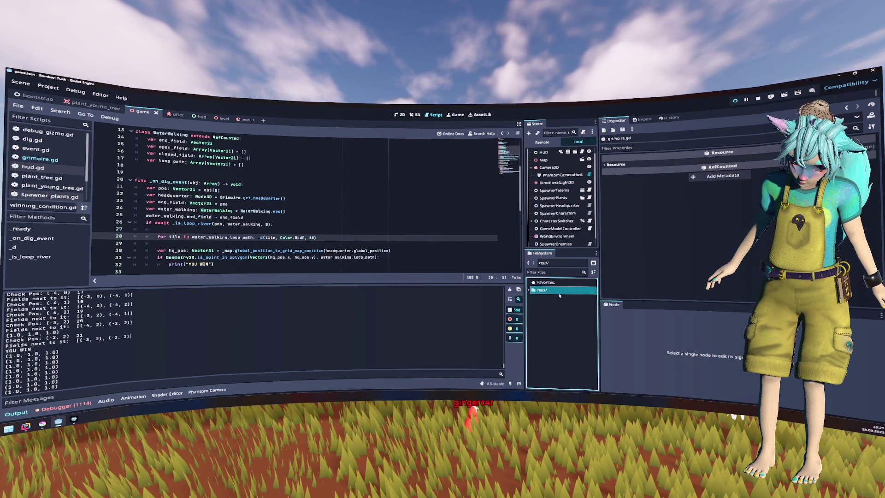
pyautogui.doubleClick(559, 291)
pyautogui.click(563, 329)
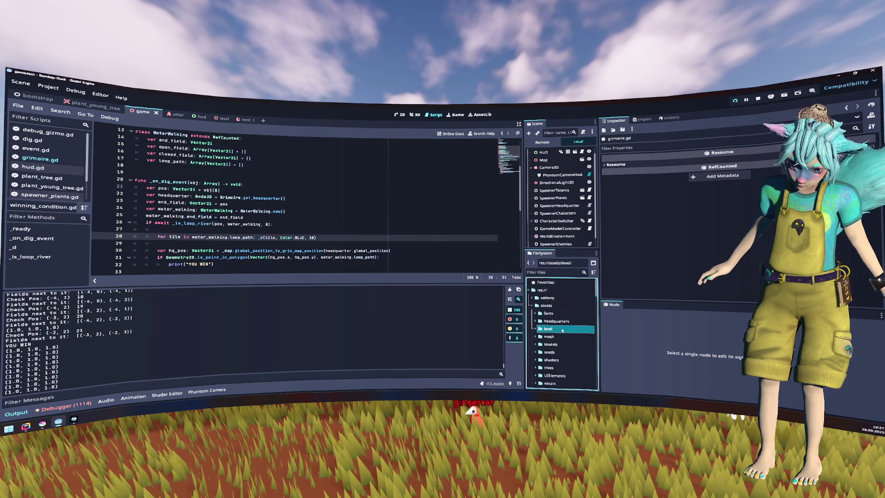
pyautogui.scroll(-5, 561, 327)
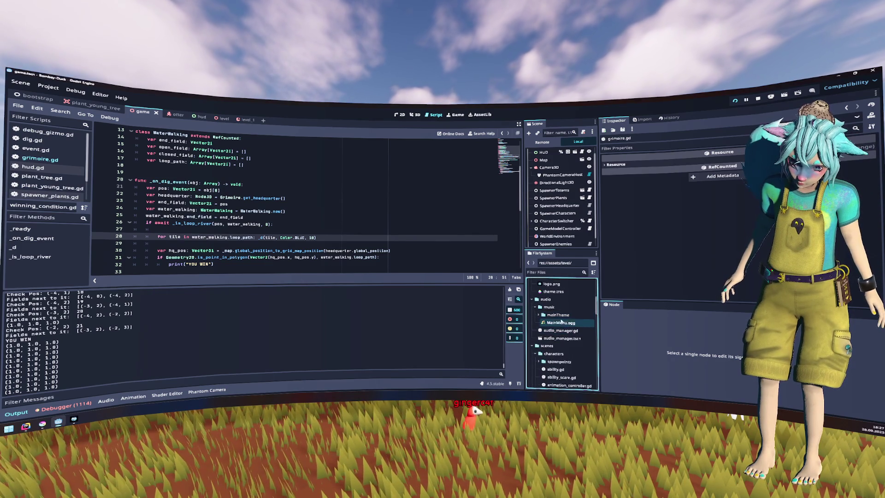
pyautogui.click(557, 315)
# Step: Collapse the characters folder, select hud, and scroll down to util/events
pyautogui.scroll(-4, 562, 332)
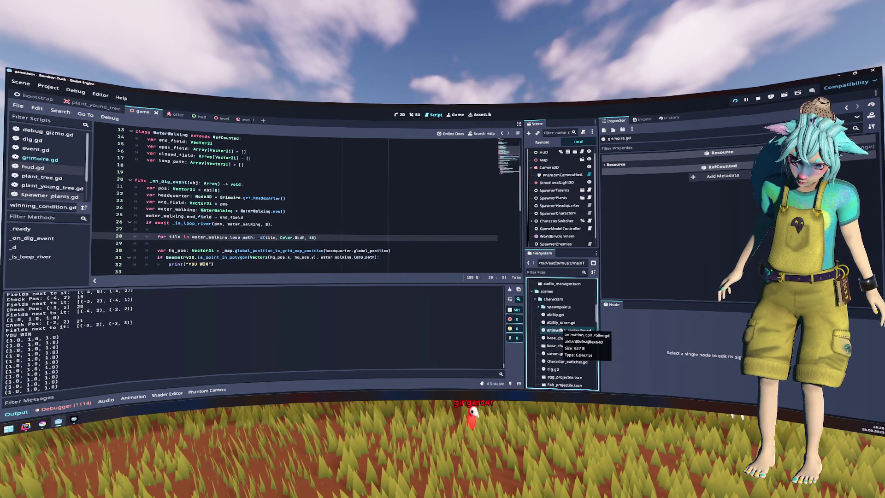
pyautogui.scroll(3, 561, 330)
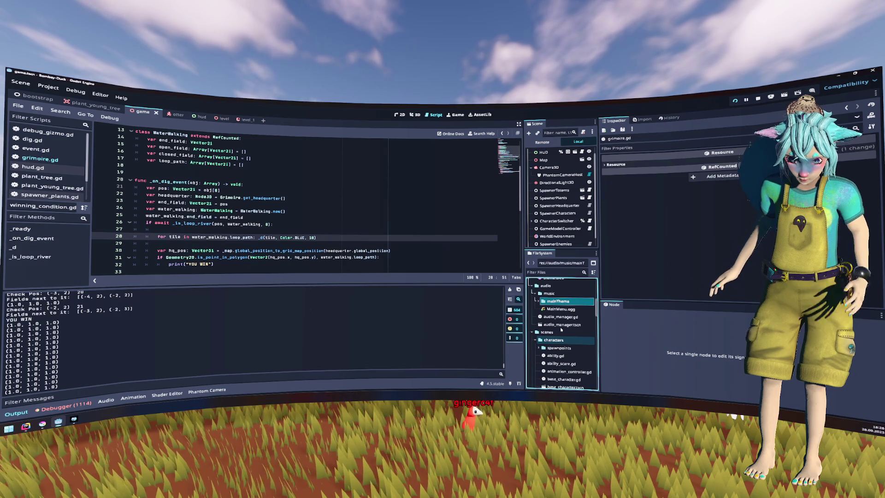
pyautogui.scroll(1, 560, 329)
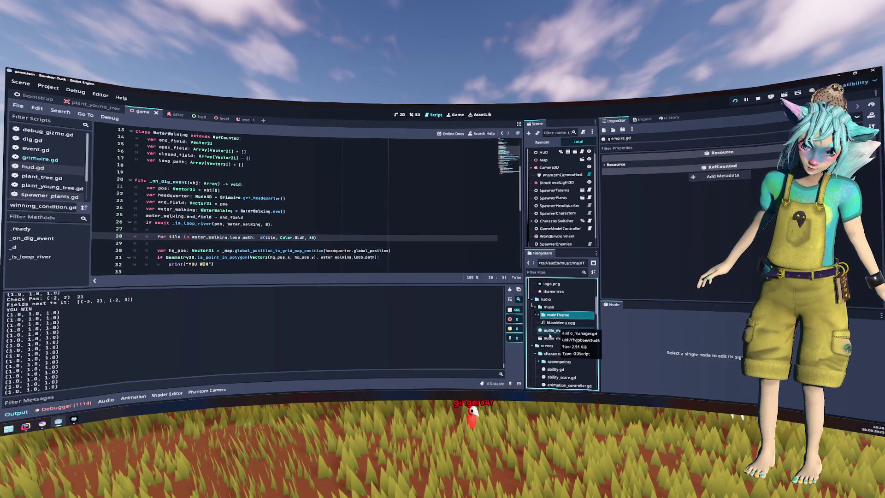
pyautogui.scroll(-5, 550, 332)
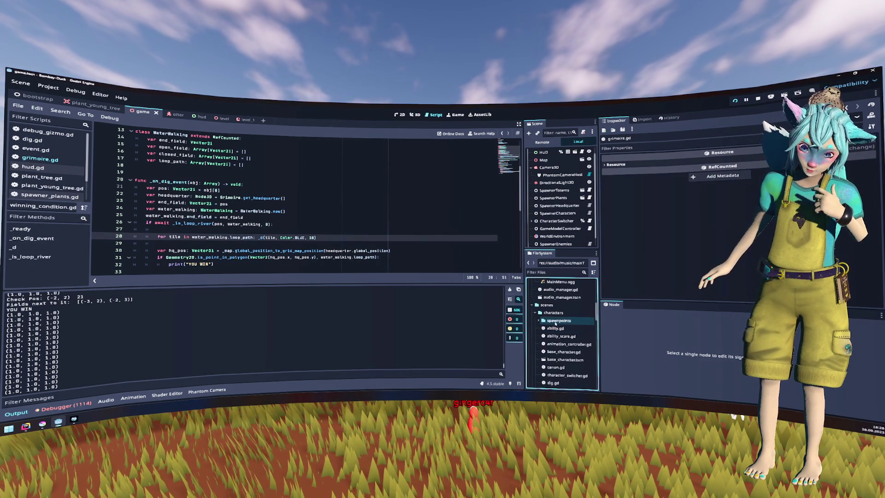
pyautogui.scroll(3, 560, 297)
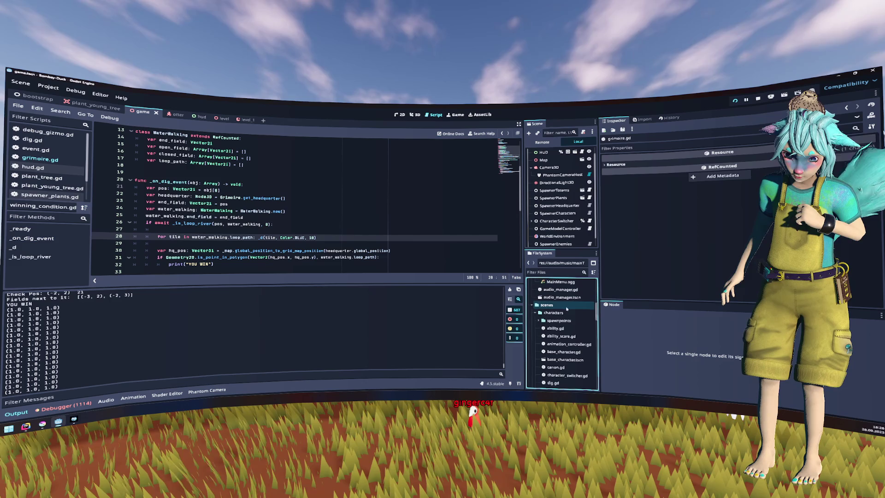
pyautogui.doubleClick(569, 313)
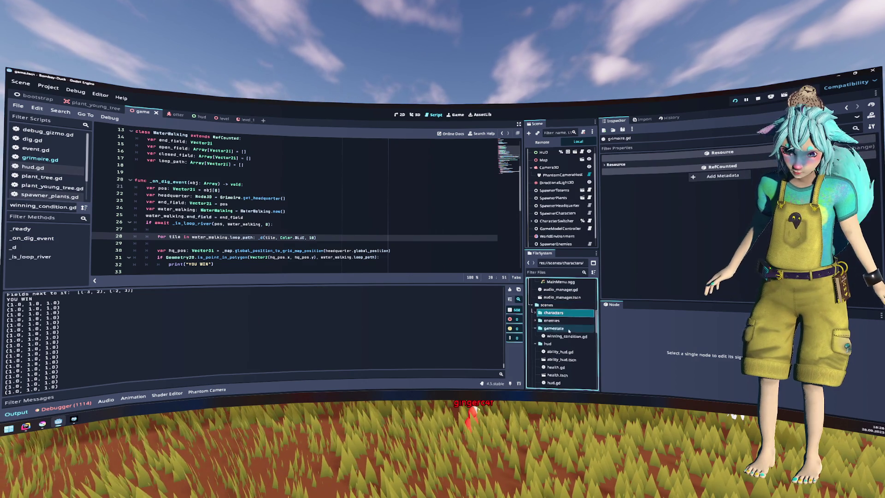
pyautogui.click(567, 336)
pyautogui.scroll(-3, 562, 328)
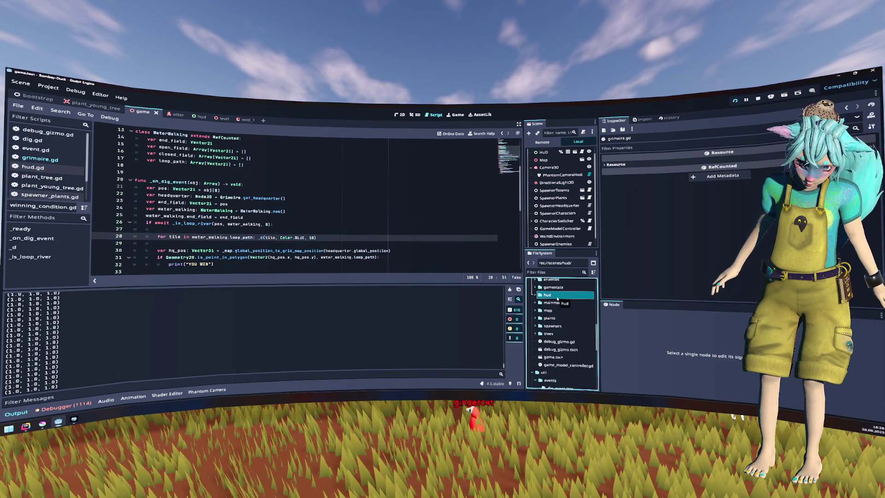
pyautogui.scroll(-4, 557, 299)
# Step: Create a new Event resource in util/events and save it as win_event.tres
pyautogui.rightClick(555, 326)
pyautogui.moveTo(582, 275)
pyautogui.click(658, 299)
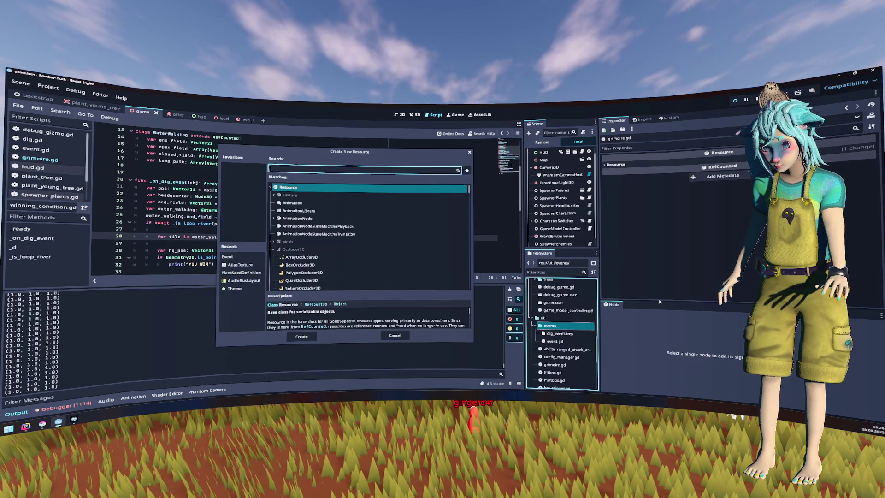
pyautogui.write('eve')
pyautogui.press('Return')
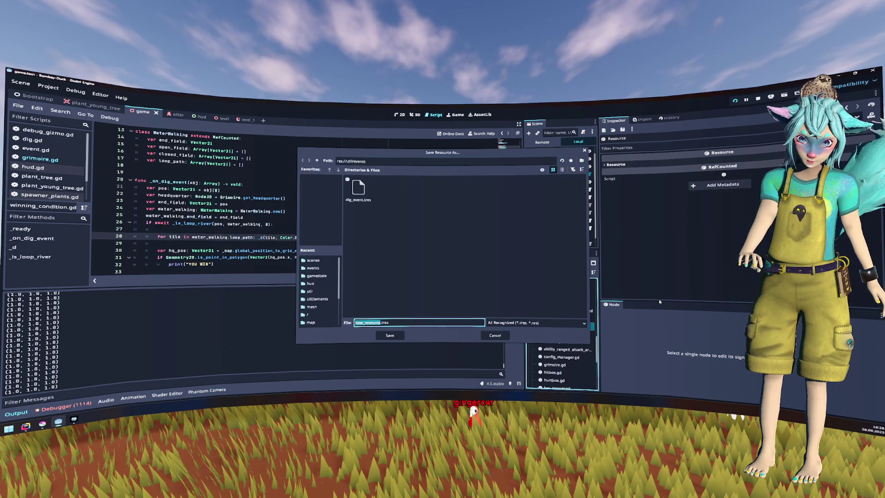
pyautogui.write('win_ev')
pyautogui.write('ent')
pyautogui.press('Return')
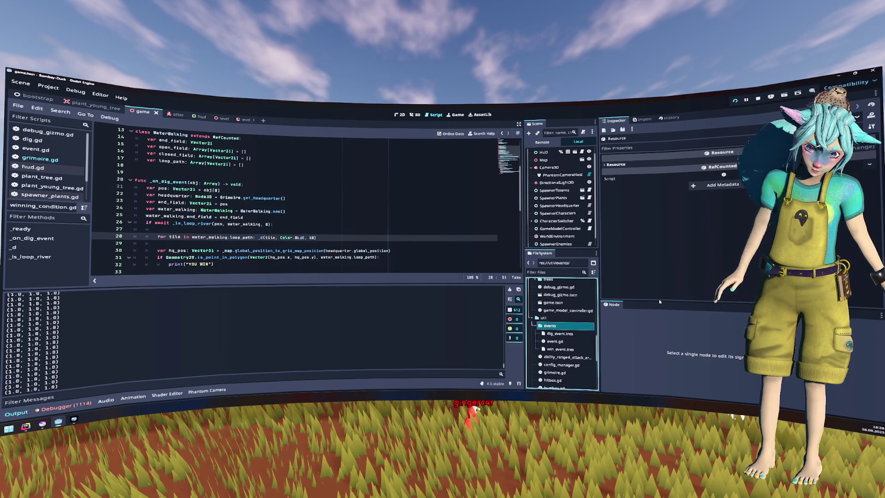
# Step: Duplicate win_event.tres as loose_event.tres, then open win_event.tres and show the error list
pyautogui.hotkey('ctrl', 'd')
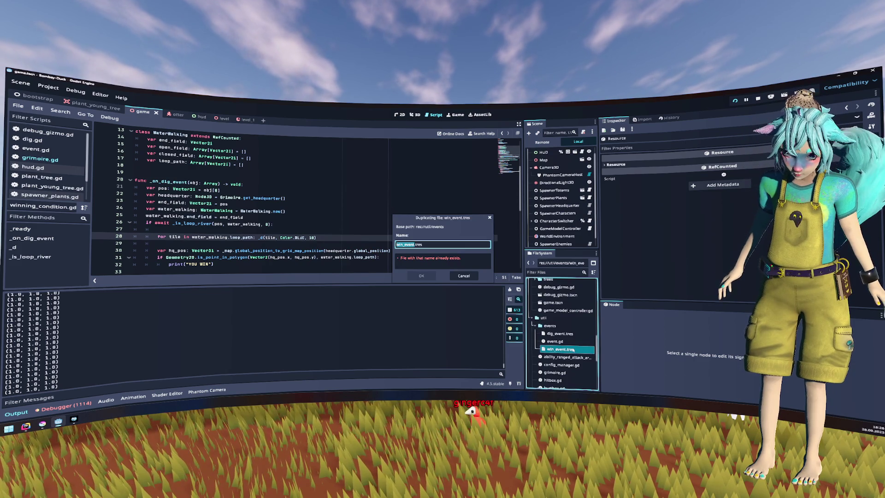
pyautogui.write('loose_')
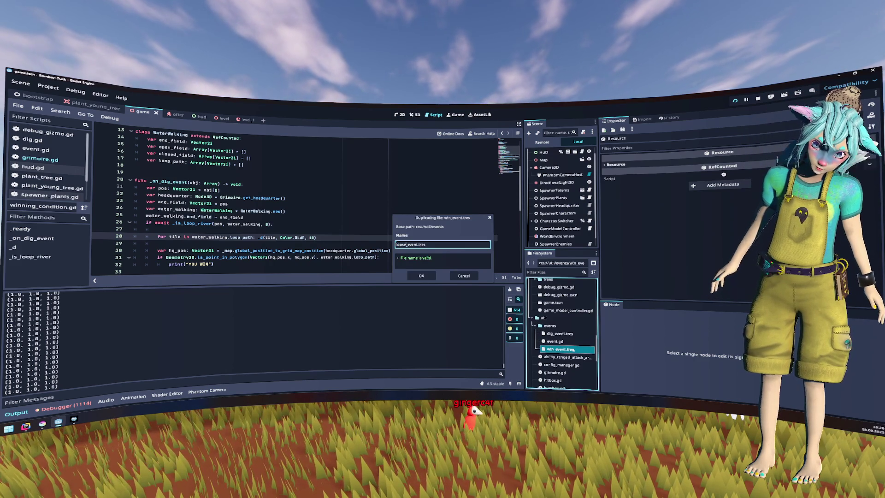
pyautogui.press('Return')
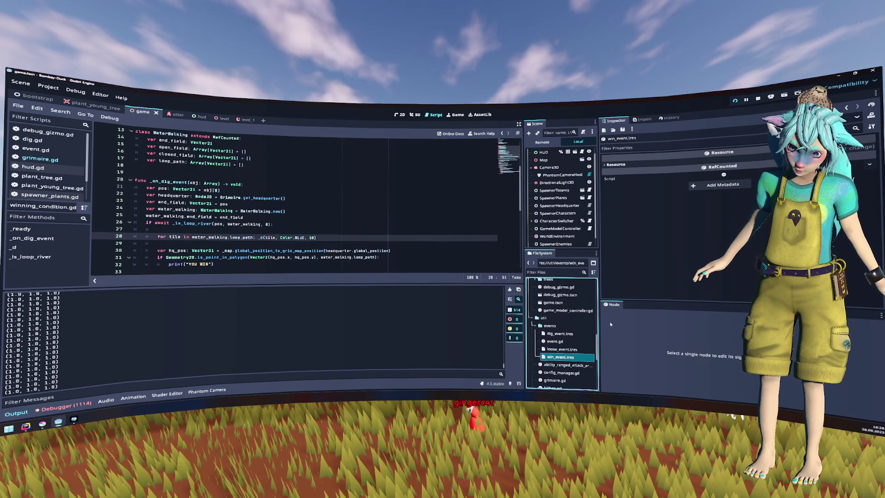
pyautogui.doubleClick(576, 356)
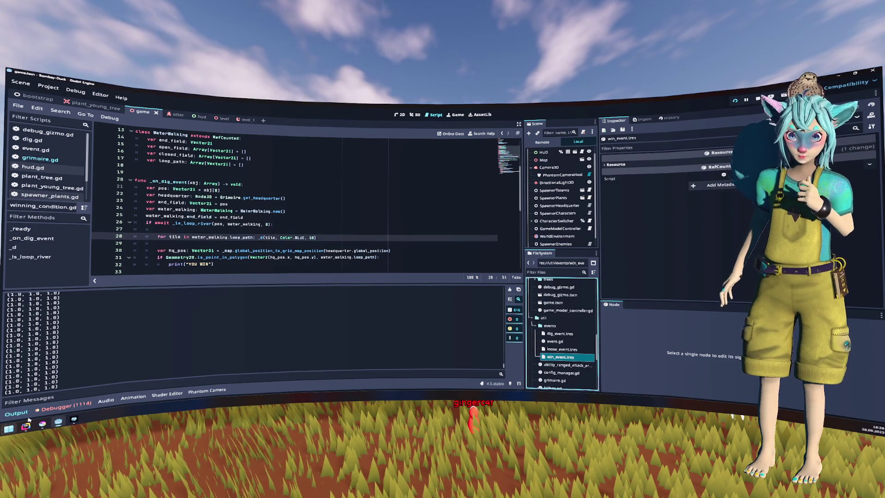
pyautogui.hotkey('alt', 'd')
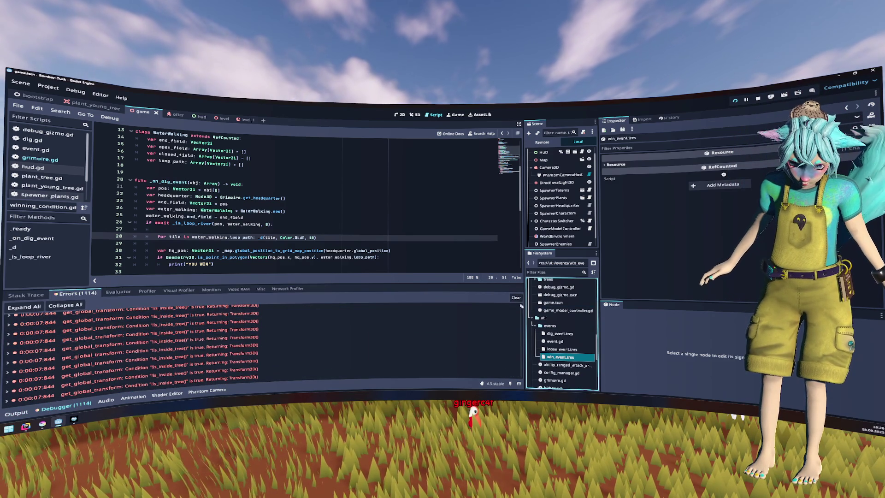
pyautogui.scroll(-10, 522, 353)
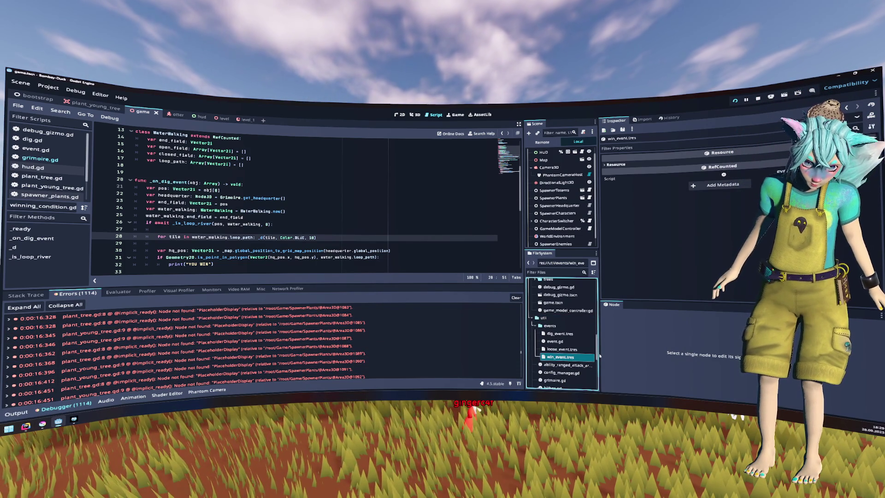
pyautogui.click(370, 322)
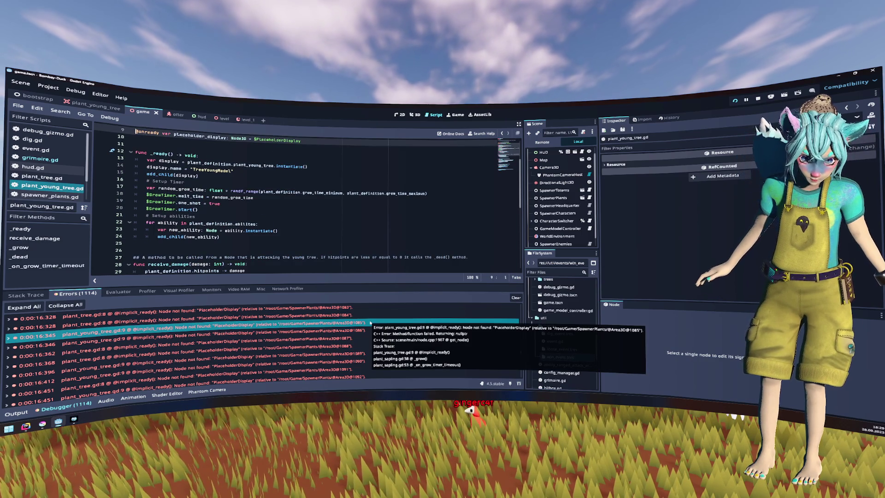
pyautogui.scroll(2, 361, 227)
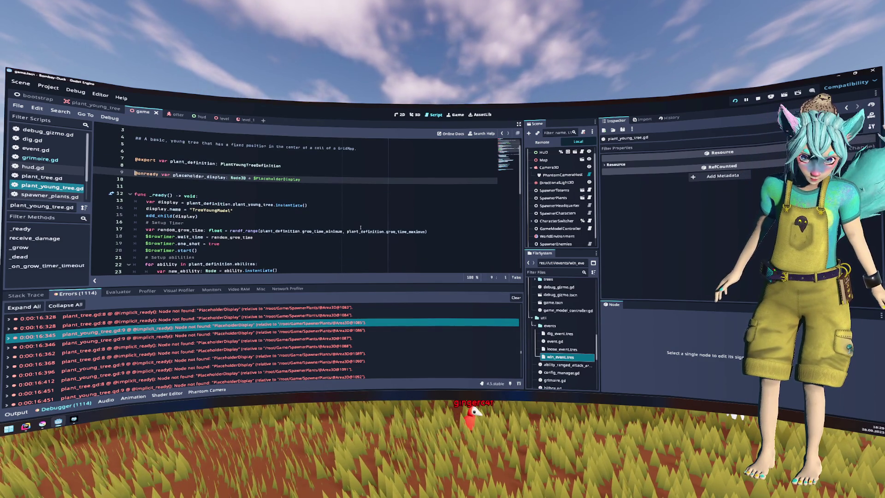
pyautogui.moveTo(301, 179); pyautogui.dragTo(109, 173)
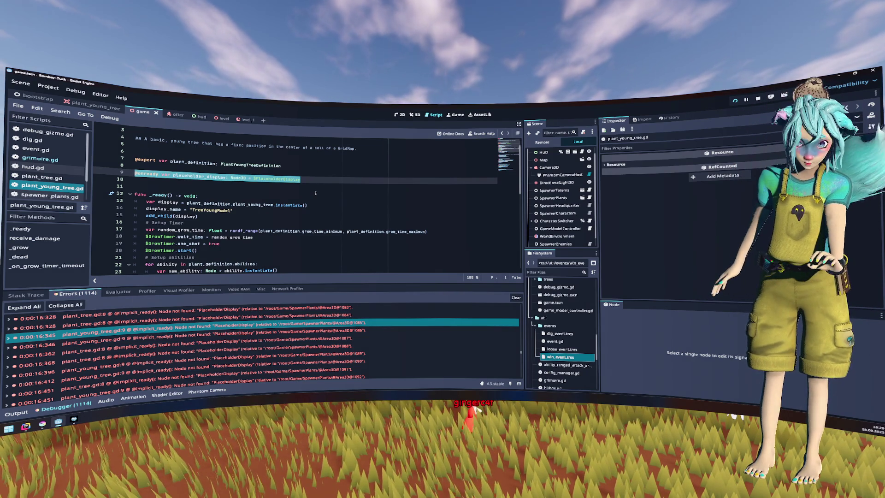
pyautogui.click(316, 193)
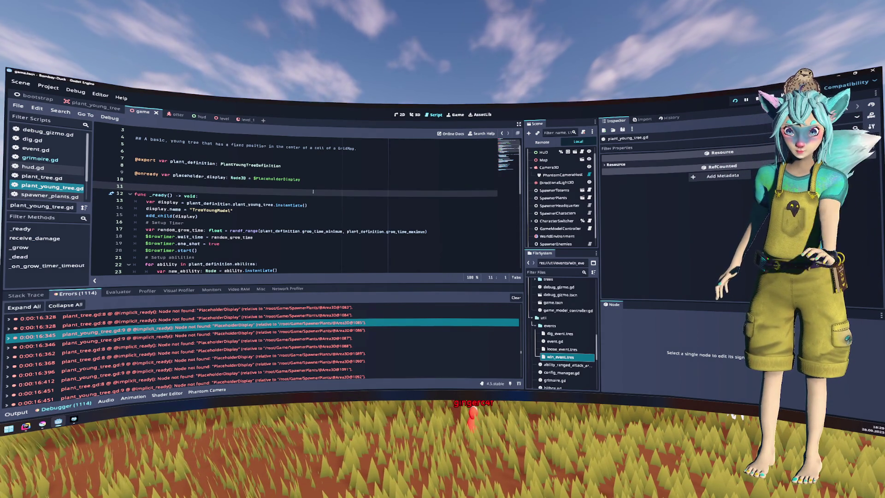
pyautogui.hotkey('alt', 'Left')
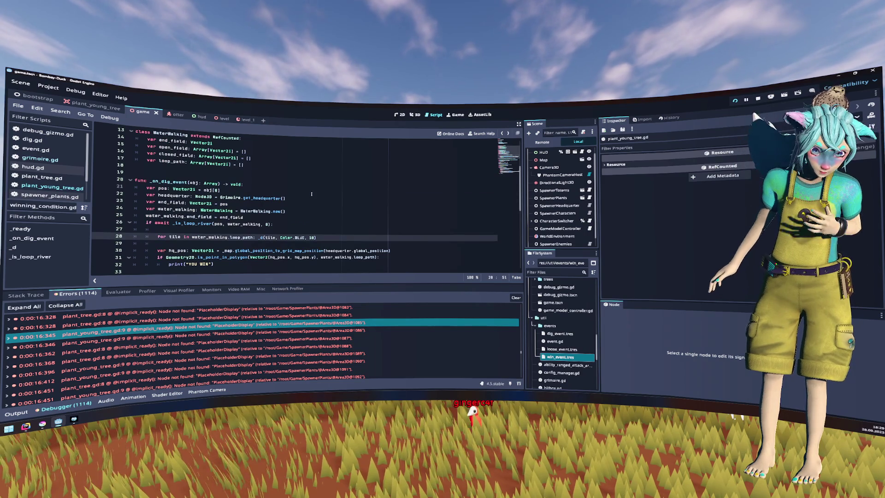
# Step: Duplicate the dig_event export line to add an exported win_event variable
pyautogui.scroll(-3, 311, 194)
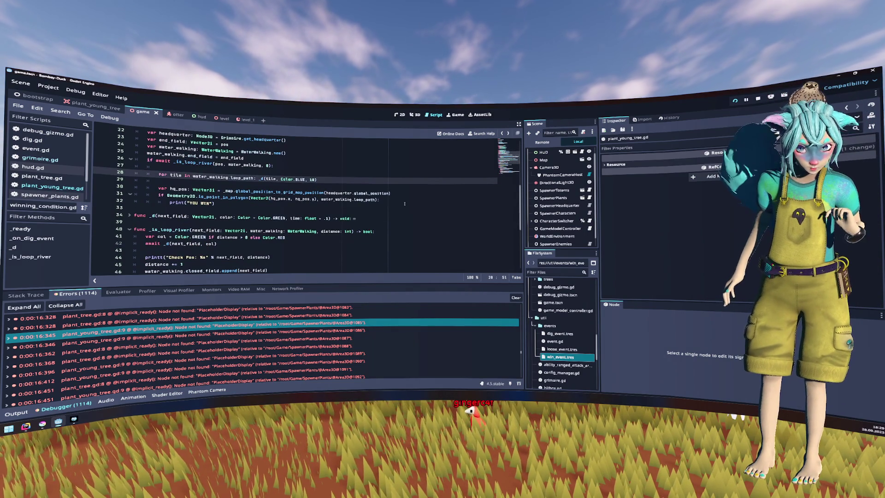
pyautogui.scroll(7, 405, 203)
pyautogui.click(262, 150)
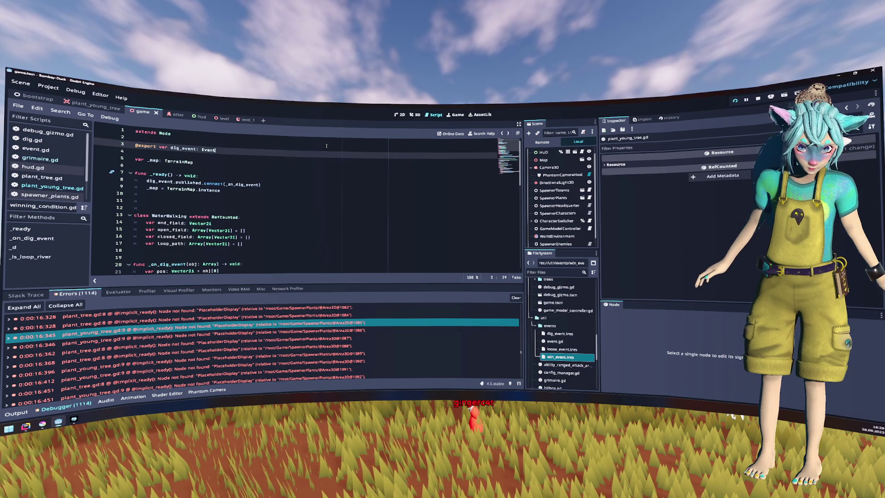
pyautogui.hotkey('ctrl', 'shift', 'd')
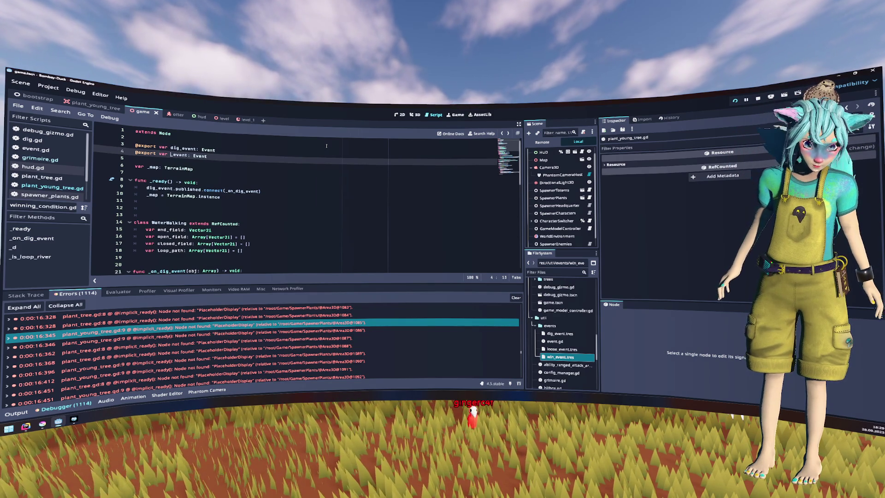
pyautogui.write('win_')
pyautogui.hotkey('ctrl', 'shift', 'Right')
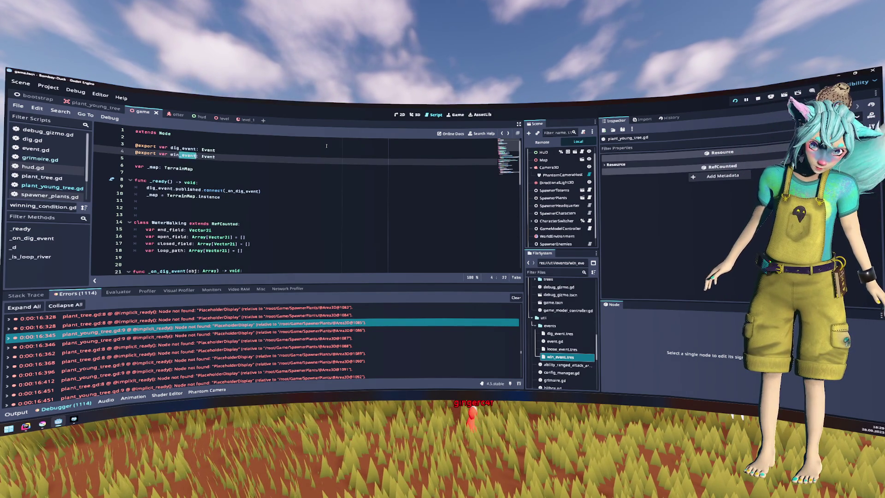
# Step: Start a win_event line inside the Geometry2D win check, then open event.gd
pyautogui.scroll(-7, 330, 185)
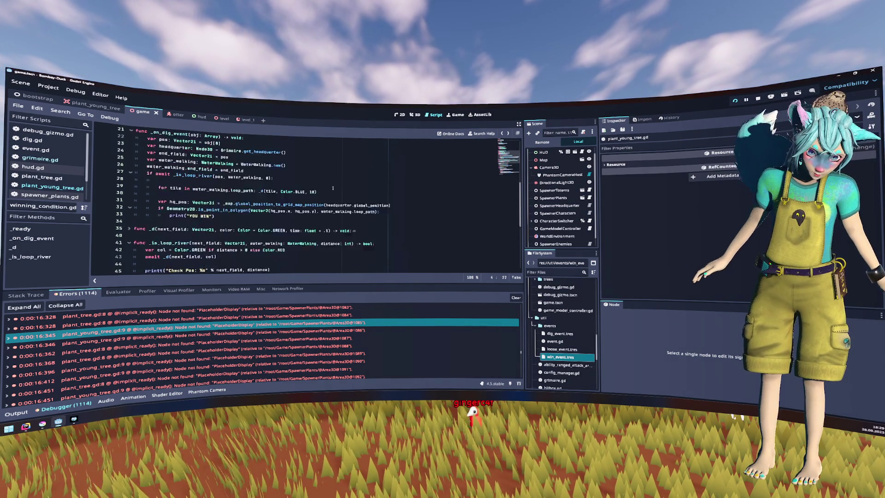
pyautogui.scroll(-3, 333, 188)
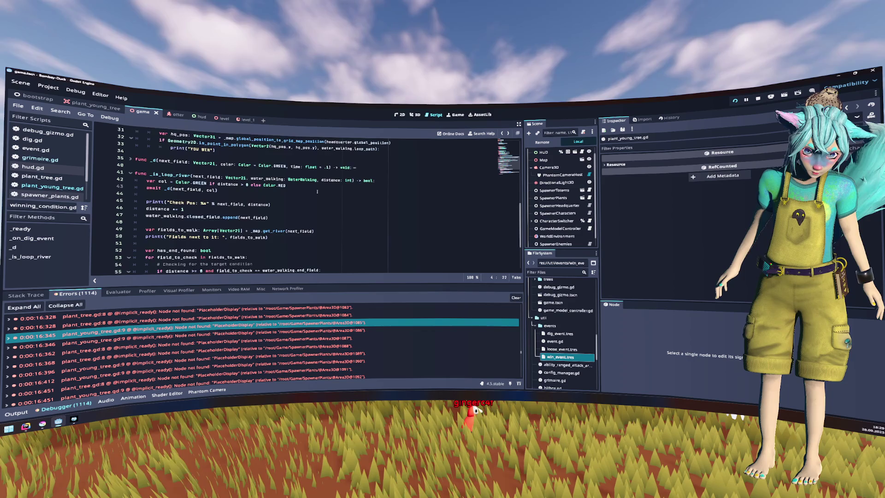
pyautogui.scroll(-1, 311, 212)
pyautogui.click(304, 237)
pyautogui.scroll(-3, 304, 236)
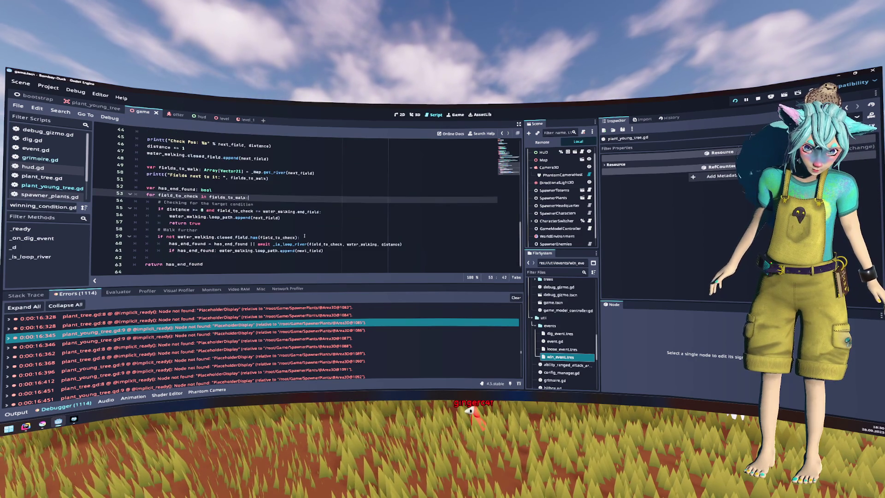
pyautogui.scroll(6, 304, 236)
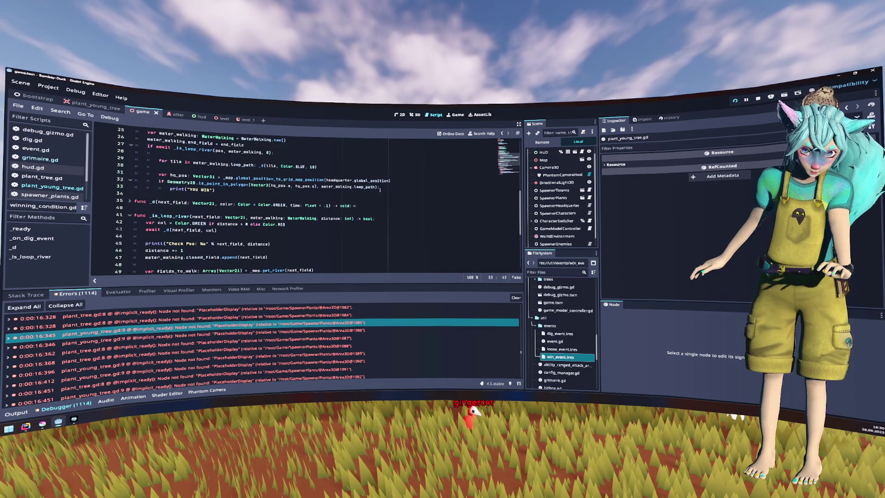
pyautogui.click(399, 188)
pyautogui.press('Return')
pyautogui.write('win_event.')
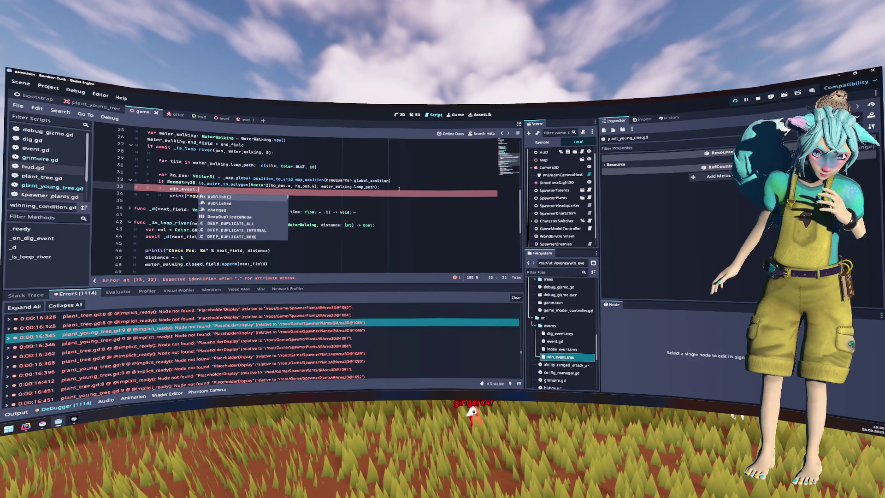
pyautogui.doubleClick(554, 341)
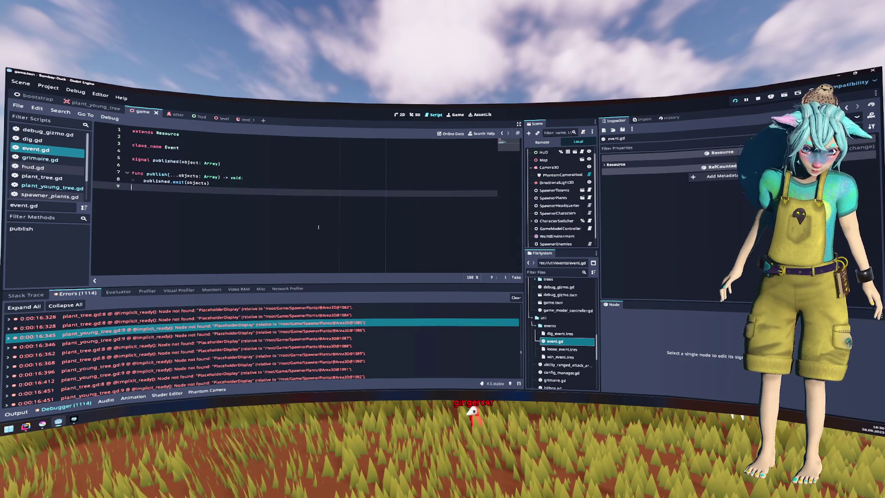
# Step: Declare 'class WinData extends RefCounted:' below publish, with a '# Send via win_event' comment above it
pyautogui.press('Return')
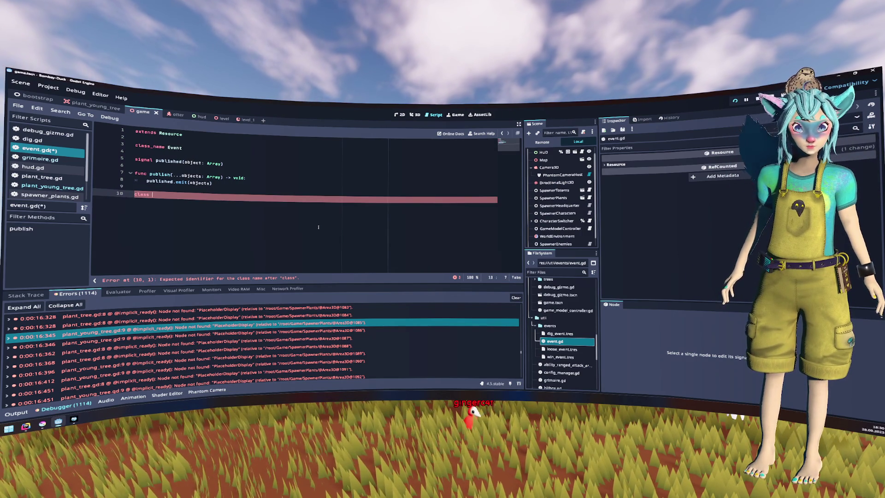
pyautogui.write('WinData extends Ref')
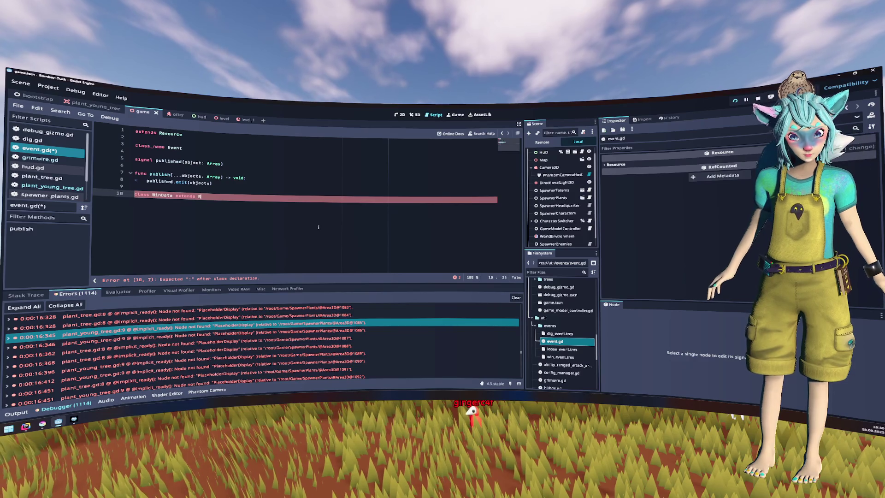
pyautogui.write('Counted:')
pyautogui.press('Return')
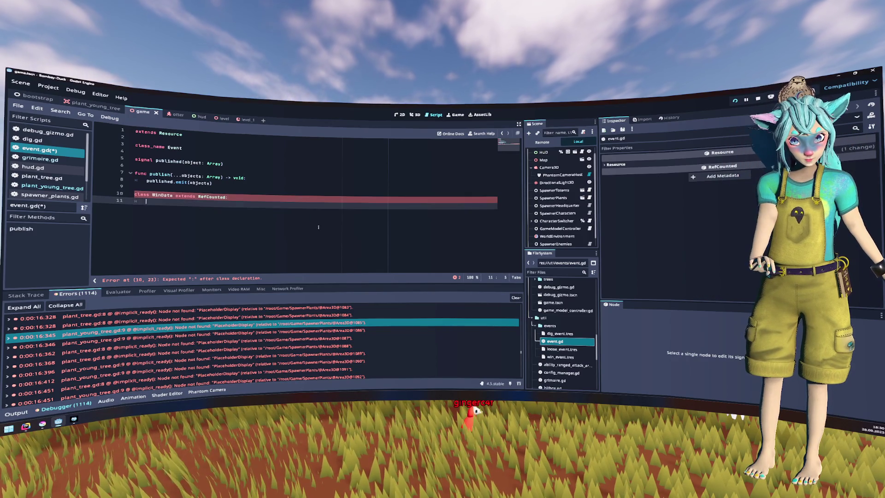
pyautogui.press('Up')
pyautogui.hotkey('ctrl', 'shift', 'Return')
pyautogui.write('# Send')
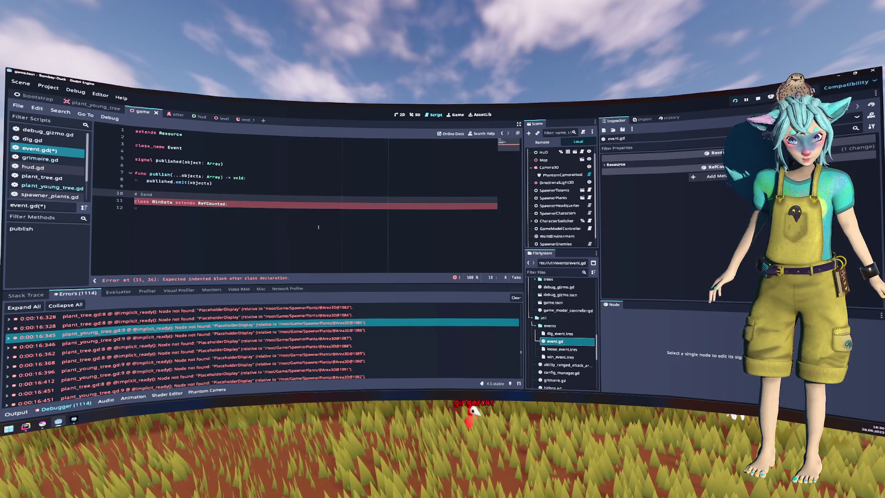
pyautogui.write('t')
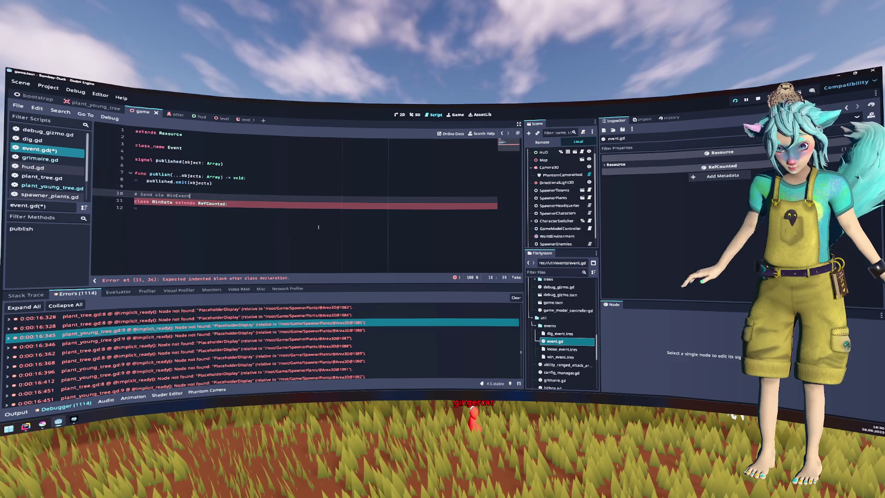
pyautogui.press('Down')
pyautogui.press('Down')
pyautogui.press('Up')
pyautogui.press('Up')
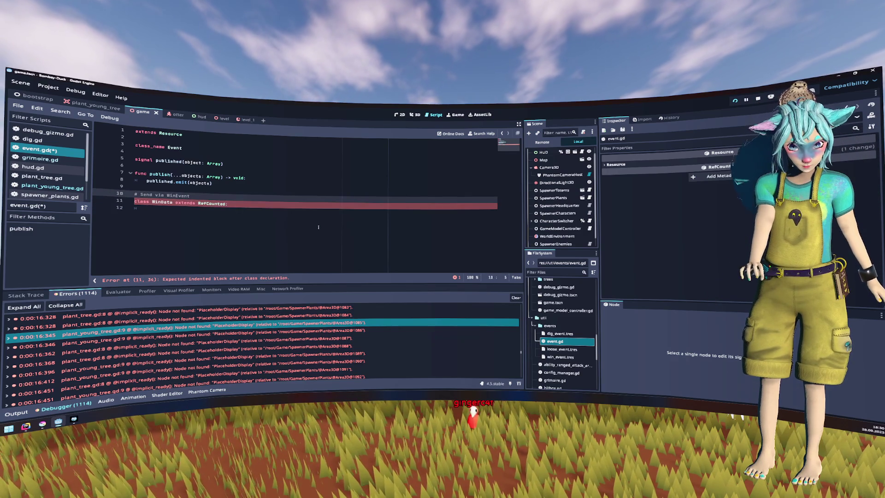
pyautogui.press('End')
pyautogui.hotkey('ctrl', 'shift', 'Left')
pyautogui.write('win_event')
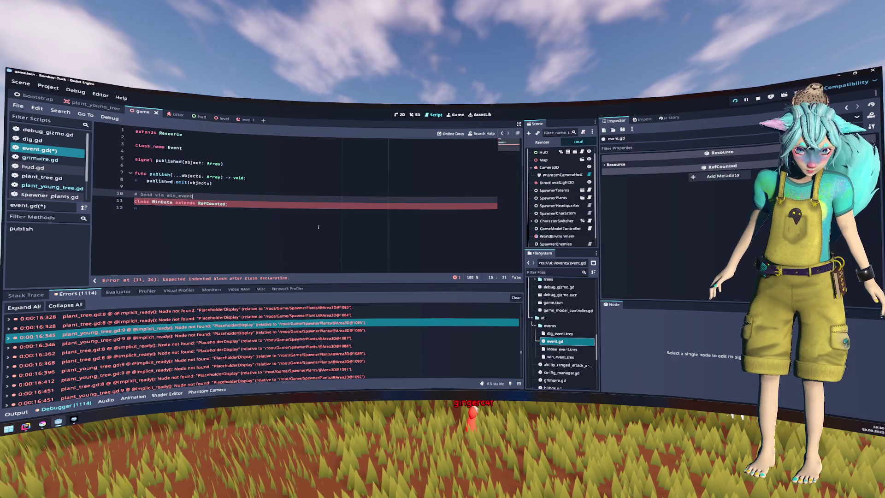
pyautogui.press('Down')
pyautogui.press('Down')
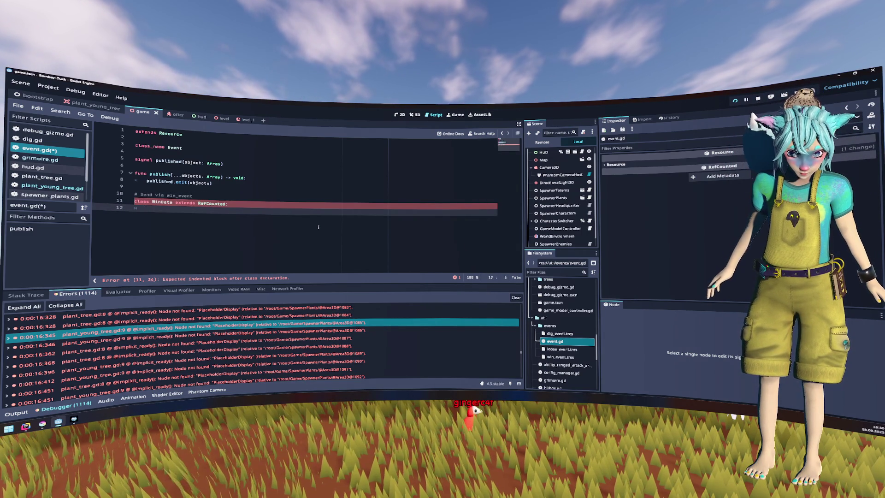
# Step: Give WinData 'river_size: int' and 'living_tree: int' fields, save event.gd, and return to winning_condition.gd
pyautogui.write('var loop')
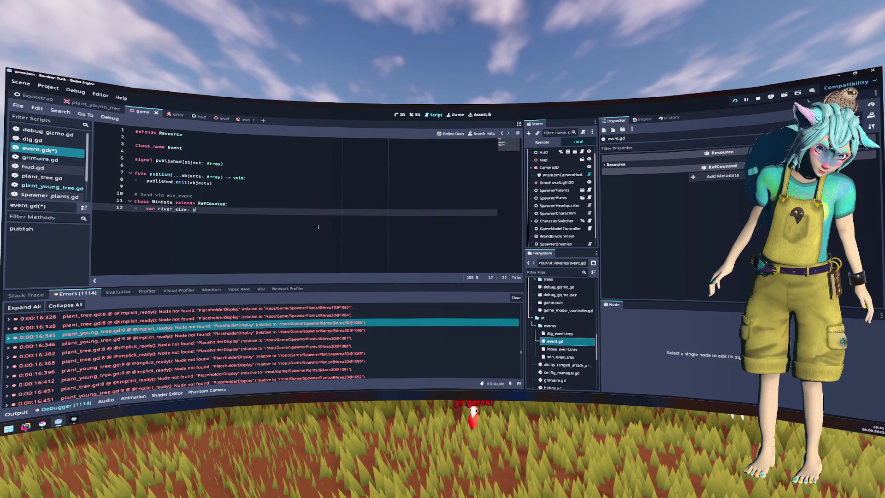
pyautogui.press('Return')
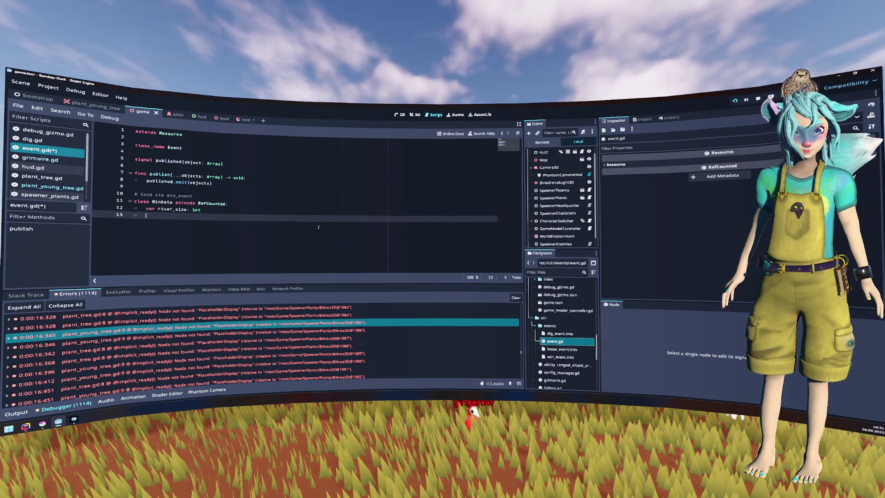
pyautogui.press('Up')
pyautogui.press('Up')
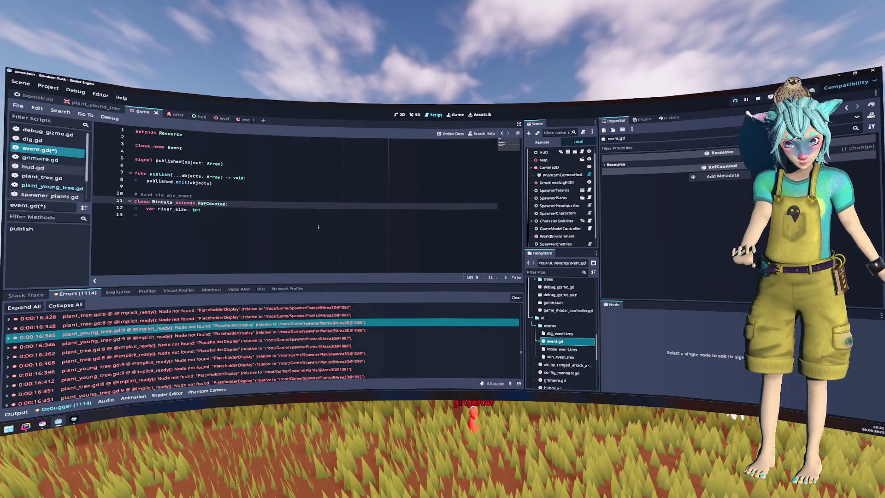
pyautogui.press('Right')
pyautogui.press('Right')
pyautogui.press('Down')
pyautogui.press('Down')
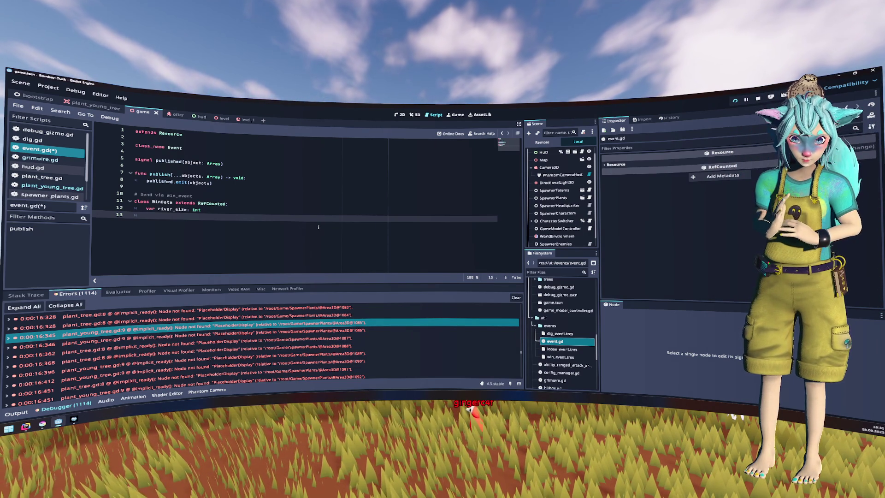
pyautogui.write('r l')
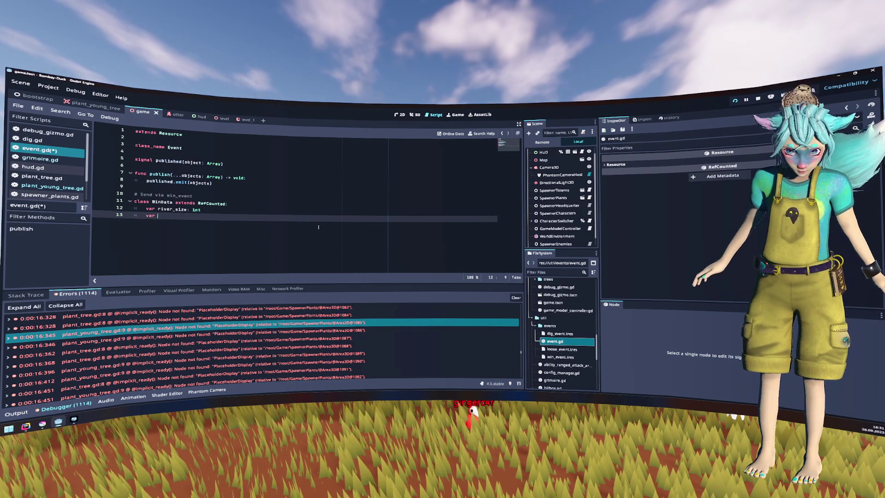
pyautogui.write('iving_tre')
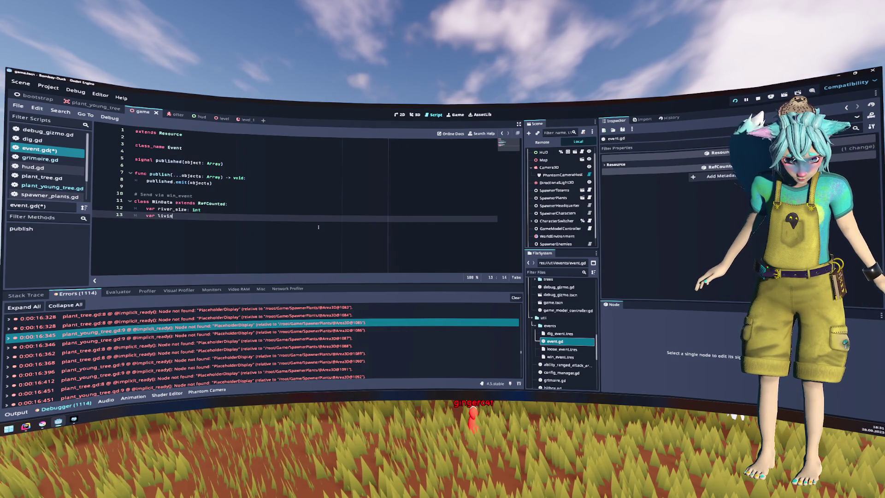
pyautogui.write('e: int')
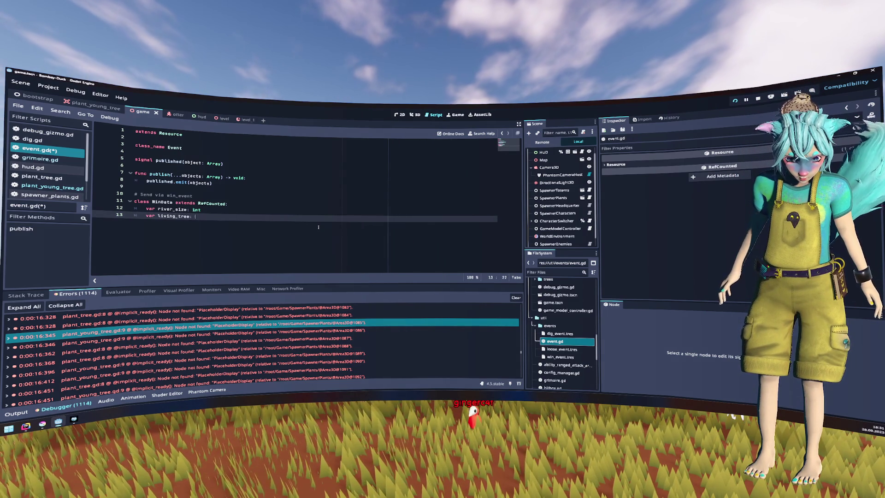
pyautogui.doubleClick(162, 202)
pyautogui.hotkey('ctrl', 's')
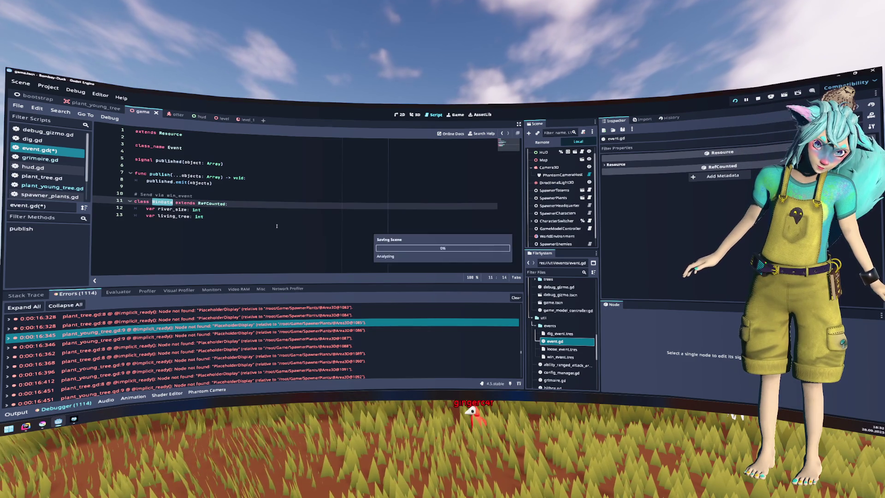
pyautogui.hotkey('alt', 'Left')
# Step: Replace the win_event reference on line 33 with 'var data = Event.WinData.new()'
pyautogui.write('.')
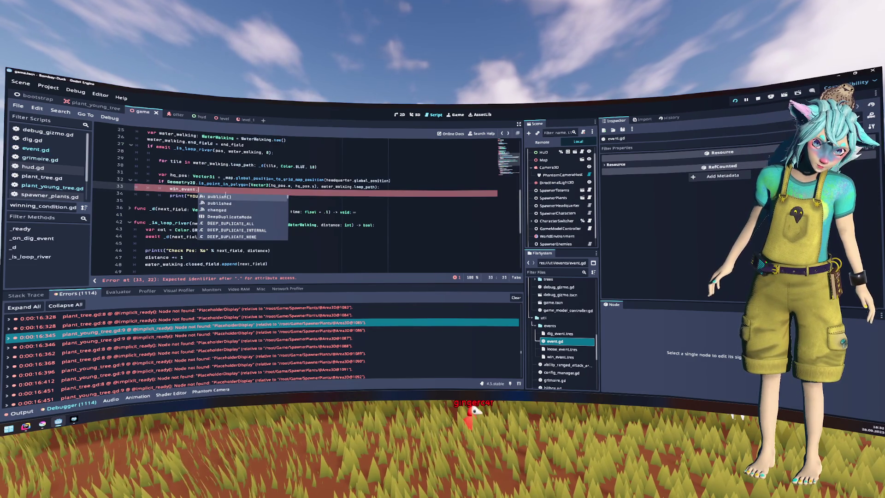
pyautogui.press('Escape')
pyautogui.hotkey('ctrl', 'space')
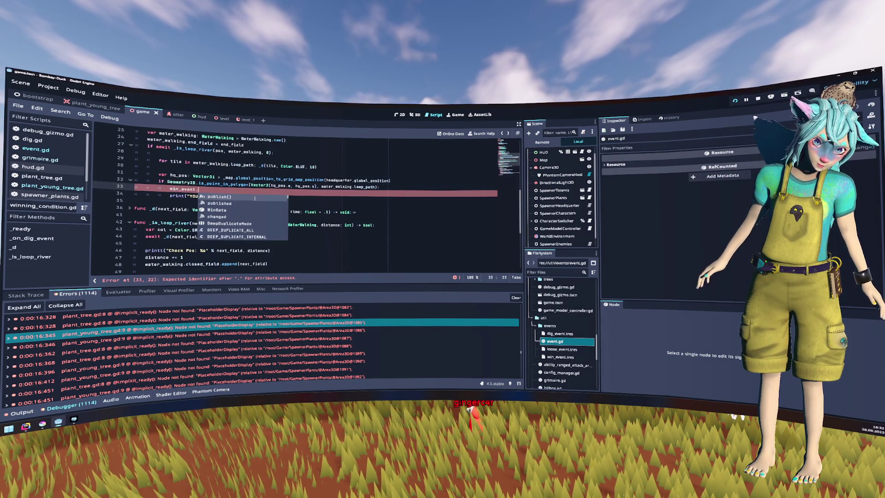
pyautogui.scroll(-3, 264, 199)
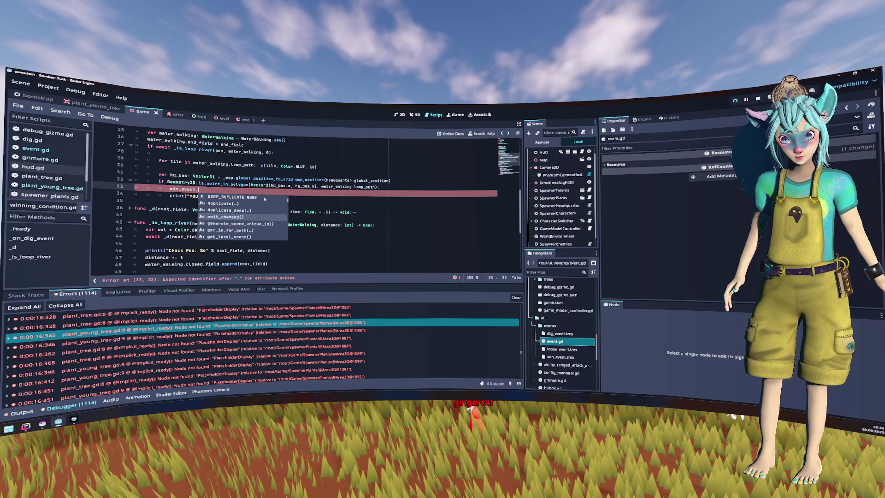
pyautogui.scroll(-3, 264, 198)
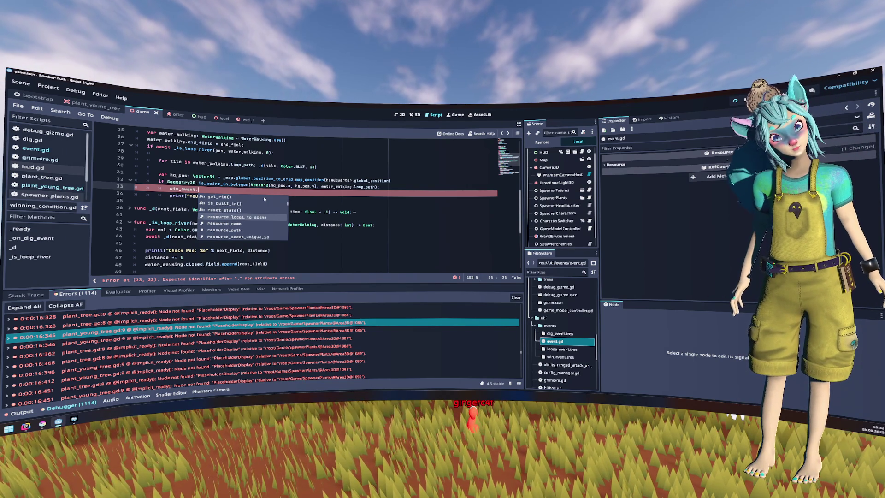
pyautogui.hotkey('ctrl', 'BackSpace')
pyautogui.hotkey('ctrl', 'BackSpace')
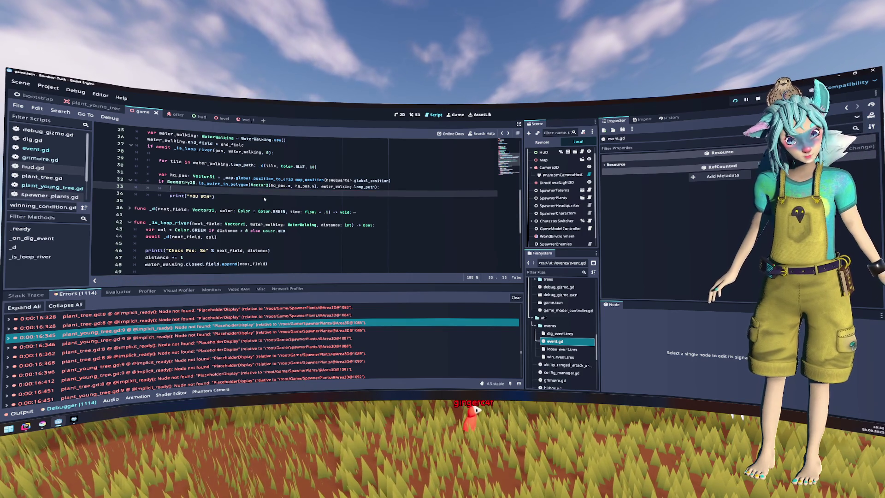
pyautogui.write('Event.Wi')
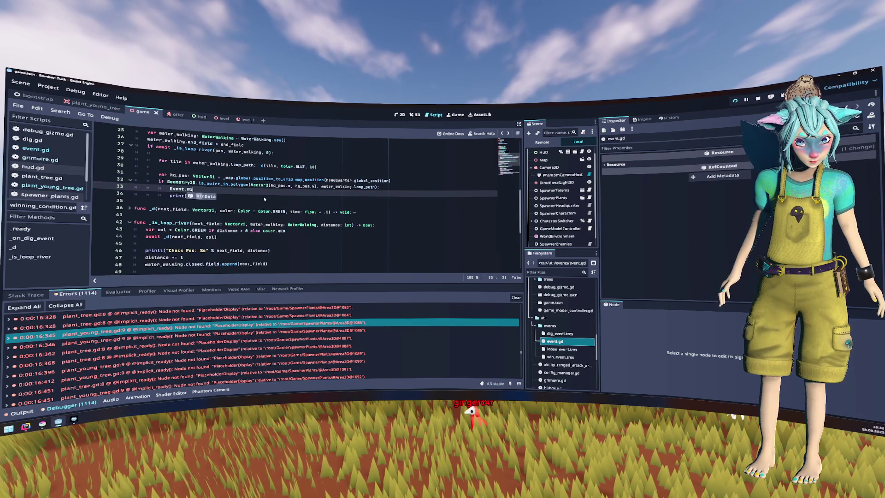
pyautogui.press('Return')
pyautogui.write('.')
pyautogui.press('Return')
pyautogui.press('Home')
pyautogui.write('var ')
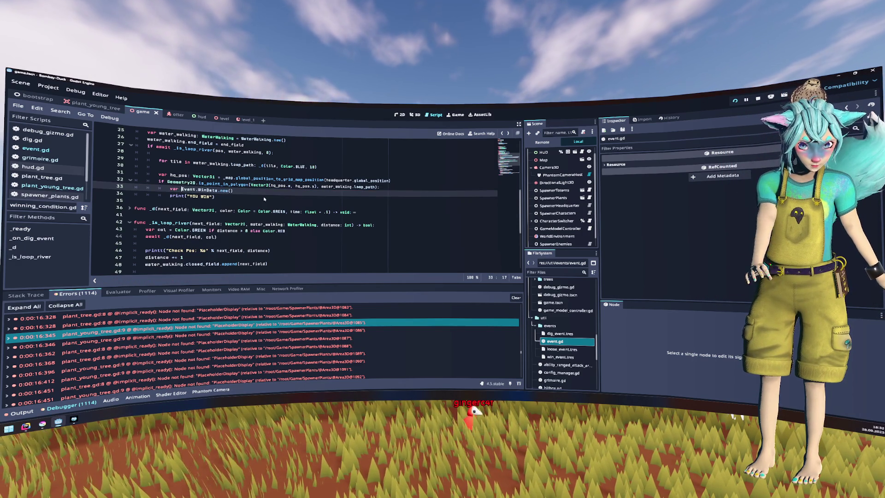
pyautogui.write('data =')
pyautogui.press('End')
# Step: Set data.river_size to water_walking.loop_path.size()
pyautogui.press('Return')
pyautogui.write('data.')
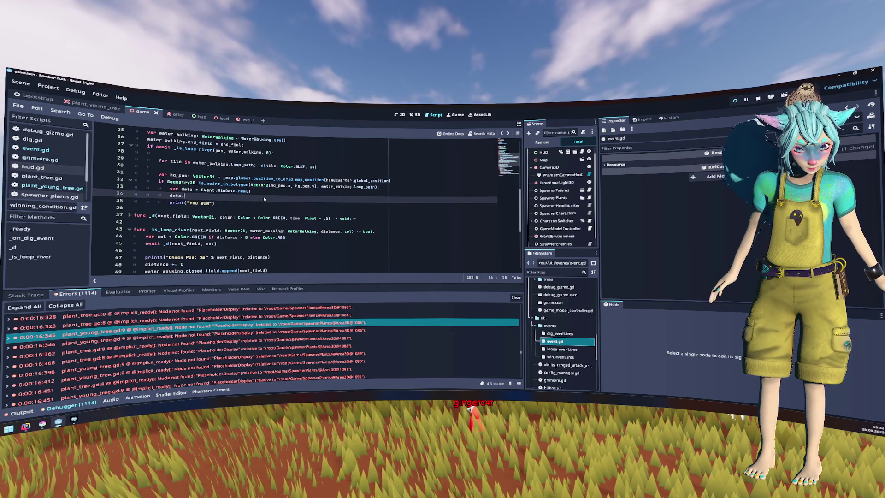
pyautogui.write('river_size =')
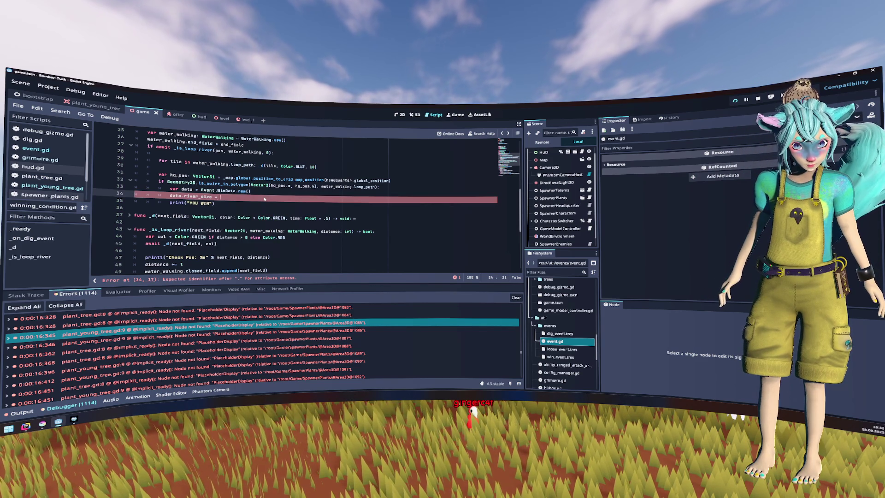
pyautogui.press('Return')
pyautogui.write('=')
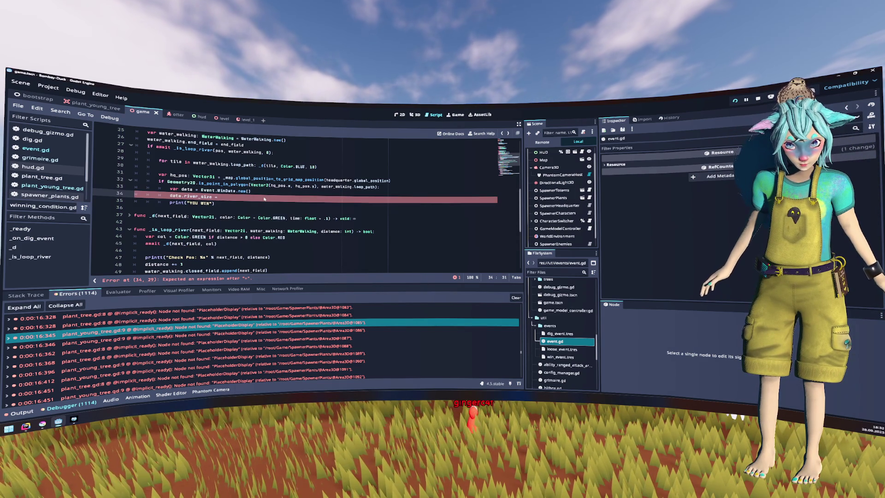
pyautogui.press('Return')
pyautogui.write('.l')
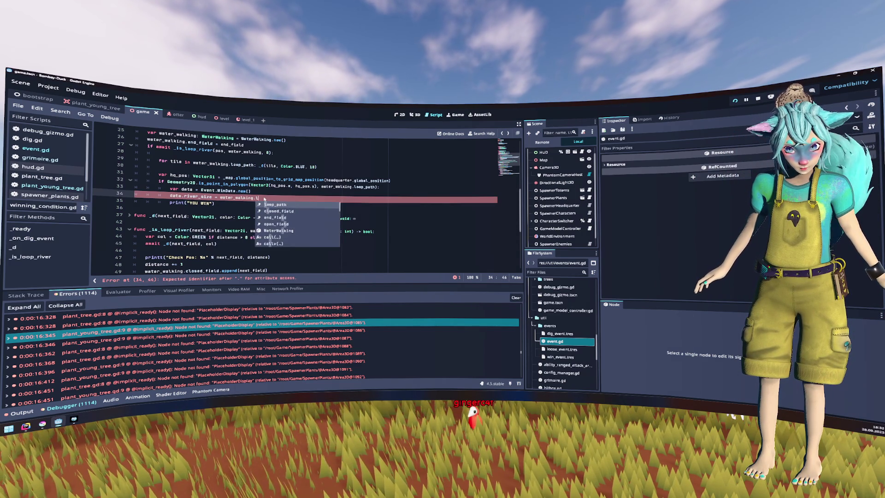
pyautogui.press('Return')
pyautogui.write('.le')
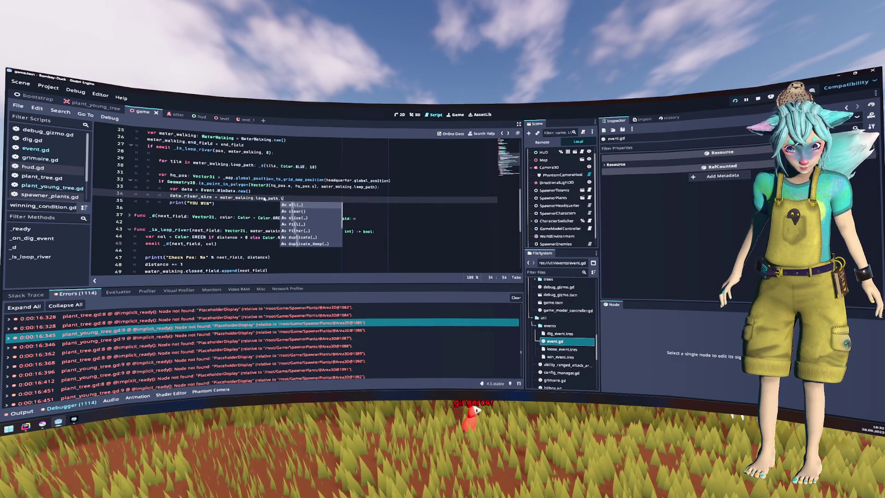
pyautogui.press('BackSpace')
pyautogui.press('BackSpace')
pyautogui.write('si')
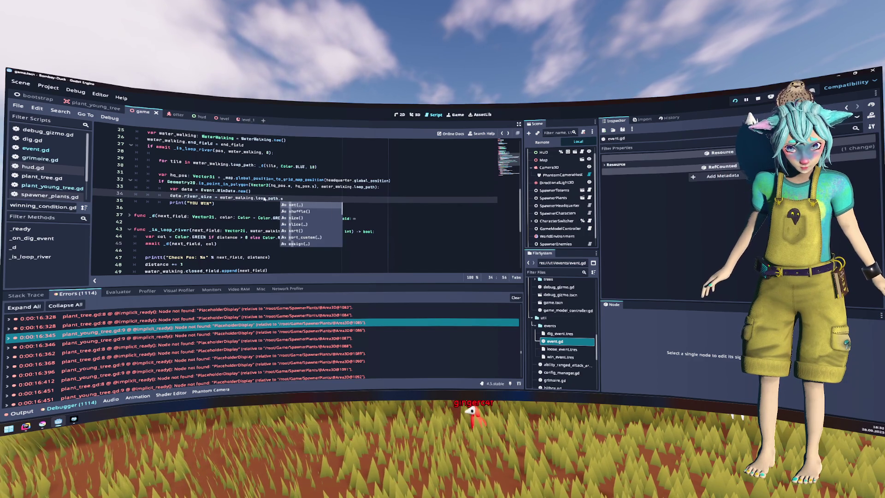
pyautogui.press('Return')
pyautogui.press('Return')
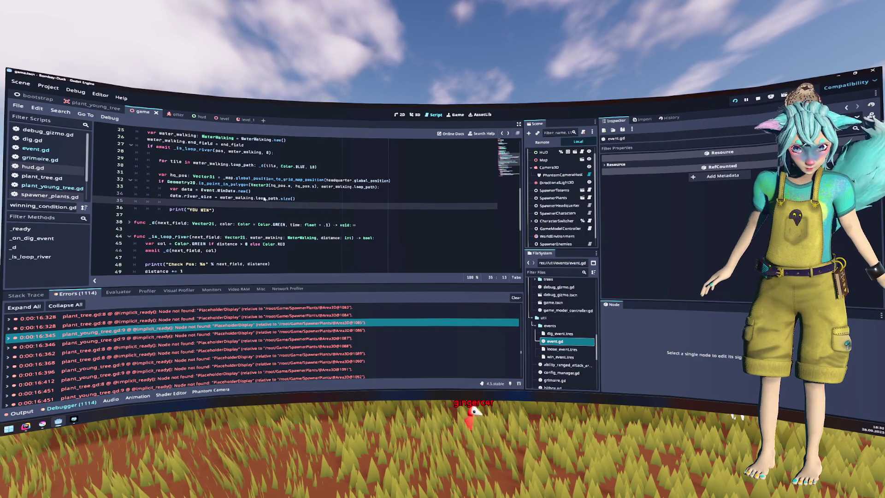
# Step: Call win_event.publish(data) and delete the print("YOU WIN") line
pyautogui.write('win')
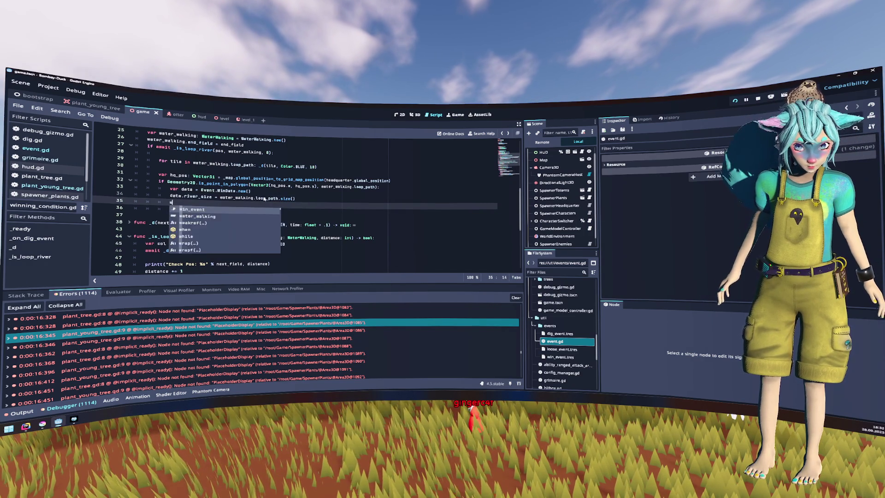
pyautogui.press('Return')
pyautogui.write('.')
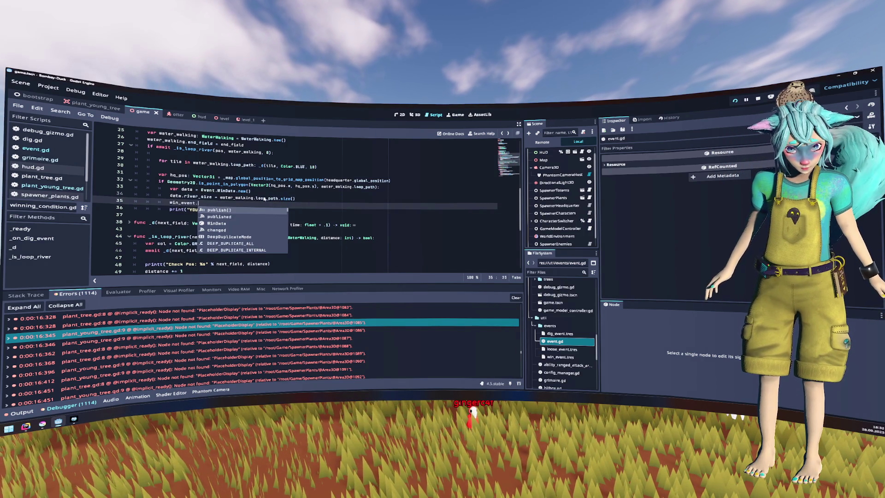
pyautogui.press('Return')
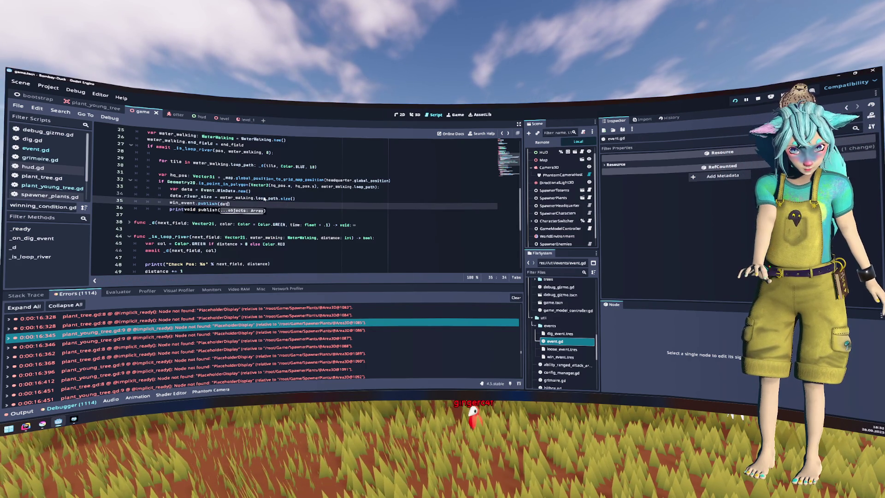
pyautogui.press('Return')
pyautogui.hotkey('ctrl', 'shift', 'Return')
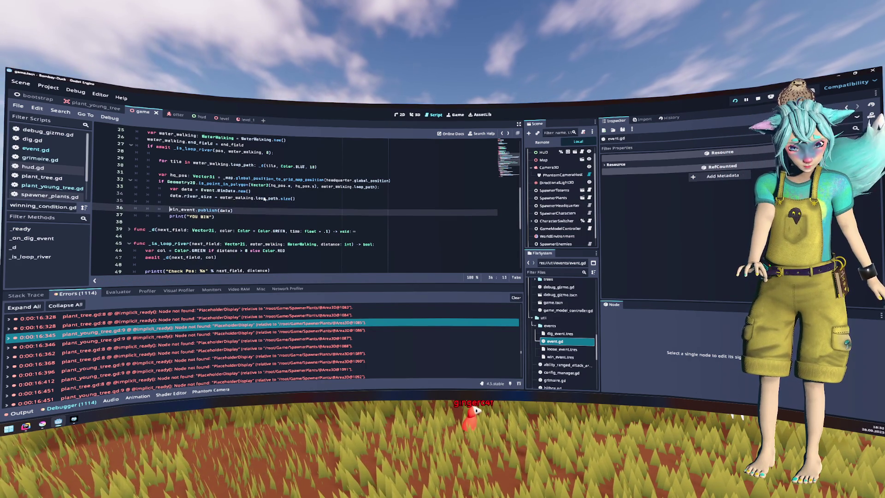
pyautogui.press('Down')
pyautogui.press('Down')
pyautogui.hotkey('shift', 'End')
pyautogui.press('Delete')
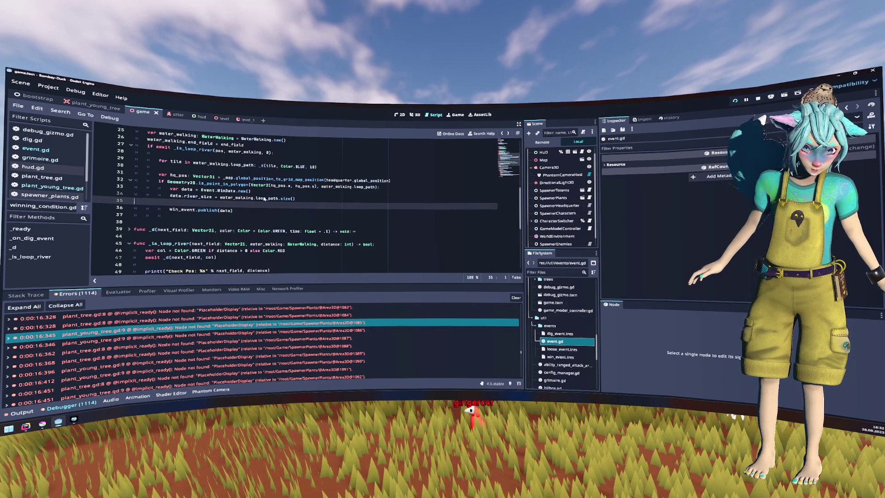
pyautogui.press('BackSpace')
pyautogui.press('BackSpace')
pyautogui.press('BackSpace')
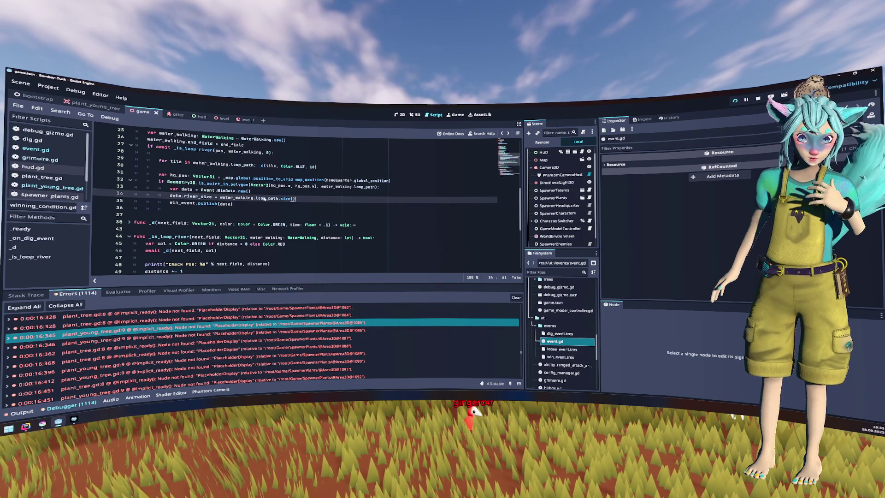
# Step: Comment out the func _d debug-drawing declaration
pyautogui.click(277, 207)
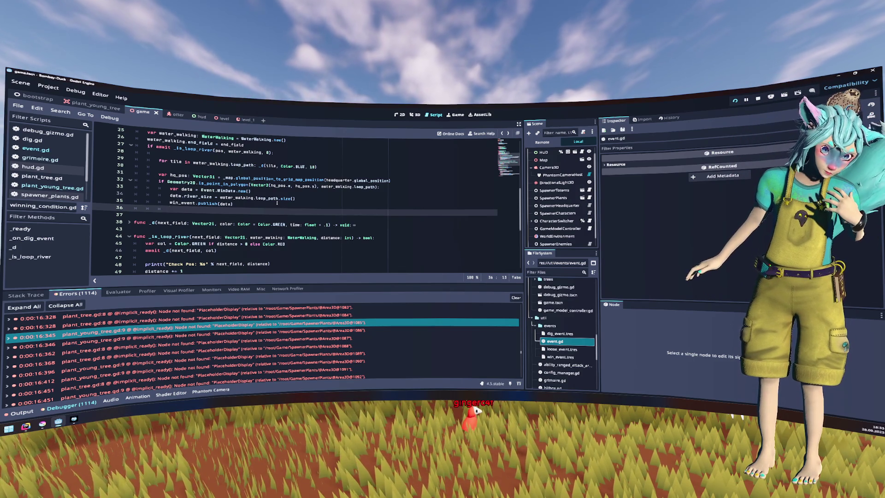
pyautogui.click(253, 224)
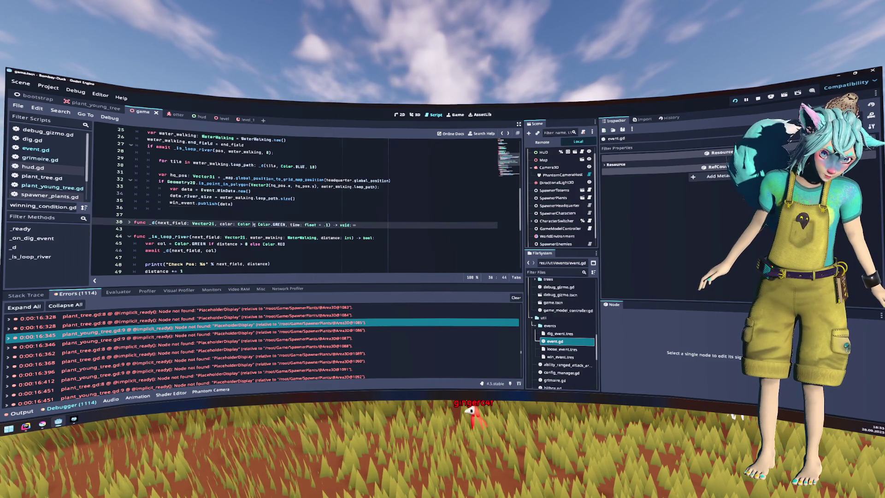
pyautogui.scroll(-3, 257, 170)
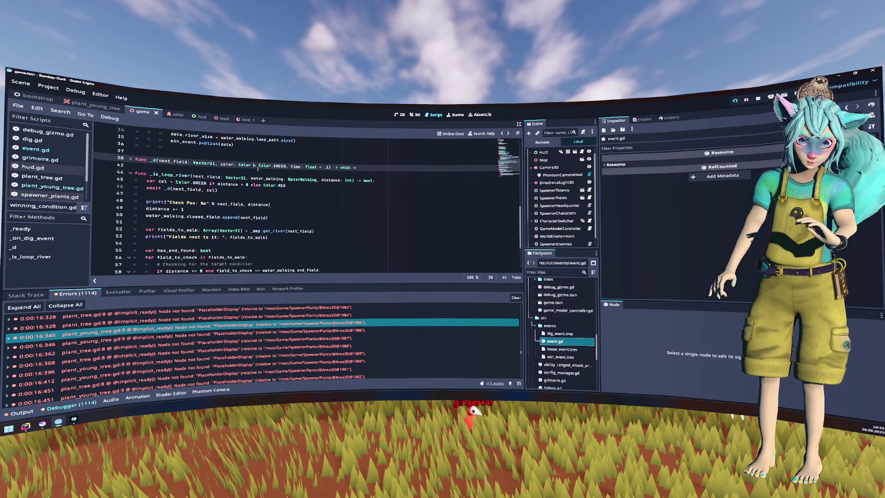
pyautogui.hotkey('ctrl', 'k')
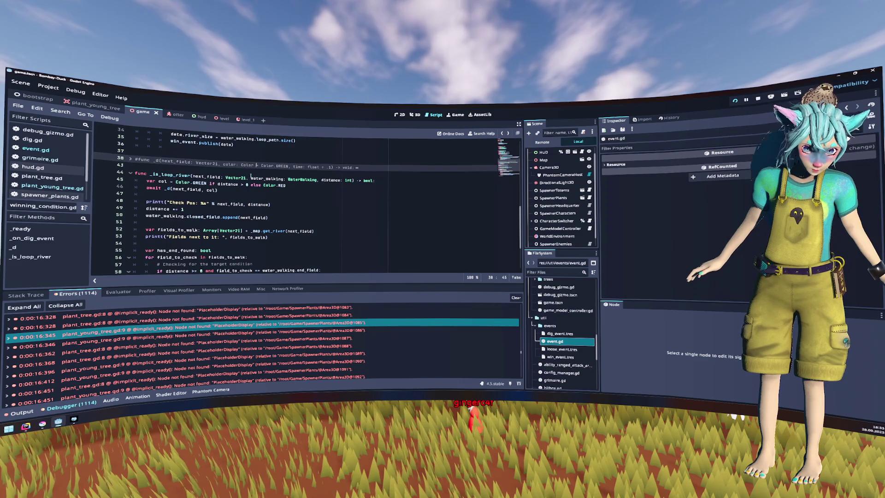
# Step: Comment out the await _d call and its var col line in _is_loop_river
pyautogui.click(231, 190)
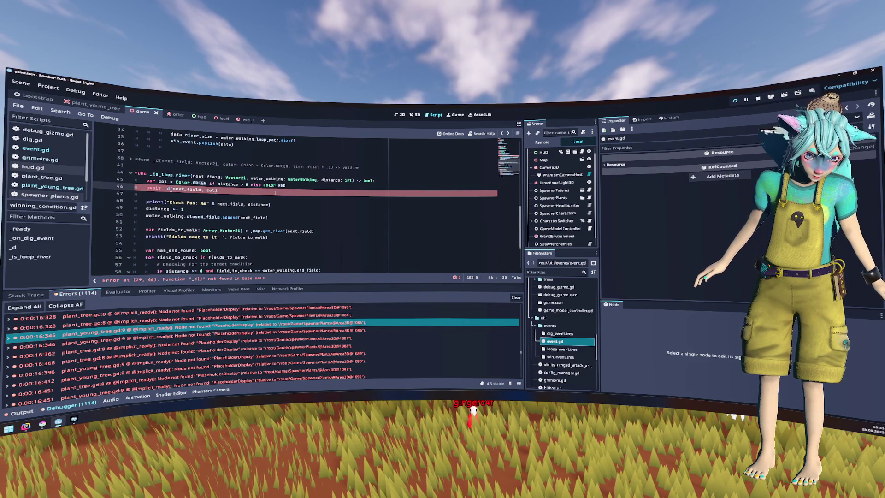
pyautogui.hotkey('ctrl', 'k')
pyautogui.press('Up')
pyautogui.hotkey('ctrl', 'k')
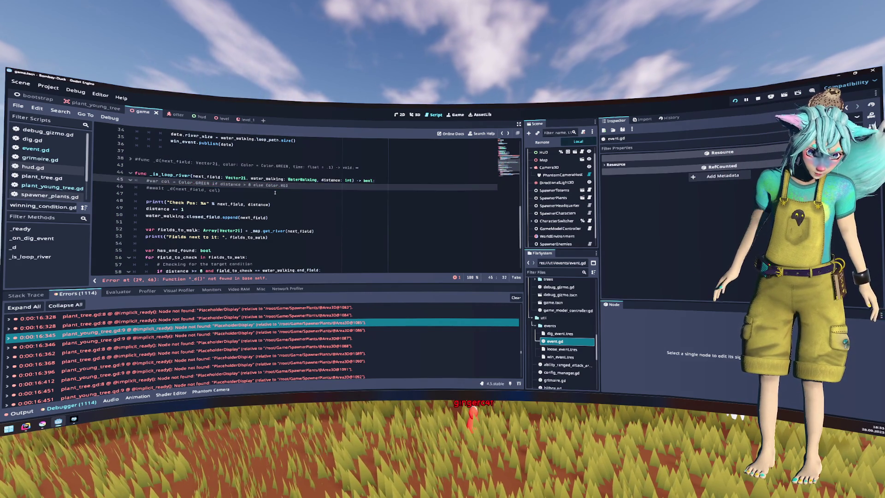
pyautogui.scroll(-5, 274, 192)
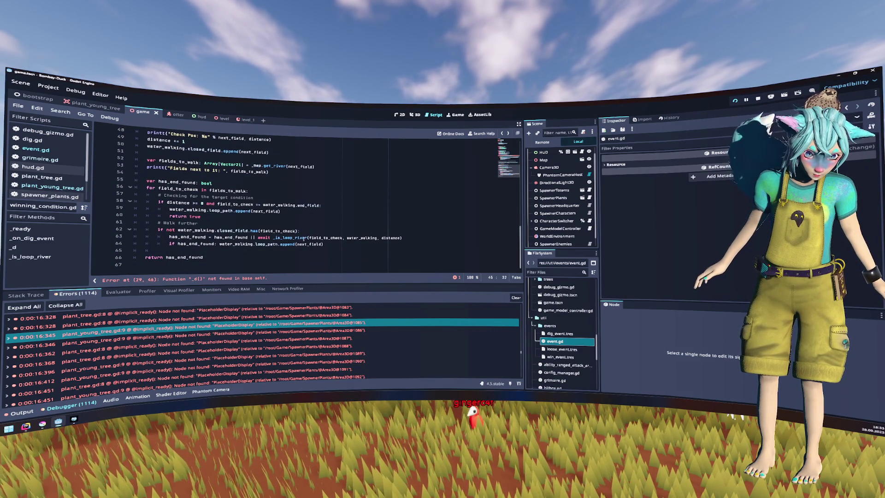
pyautogui.click(277, 249)
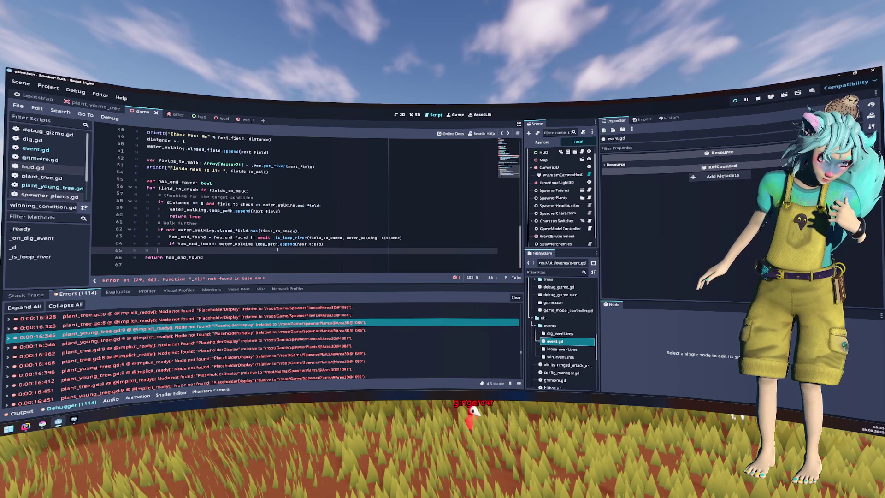
# Step: Comment out the for-tile _d debug loop in _on_dig_event and delete the leftover blank lines
pyautogui.scroll(8, 254, 194)
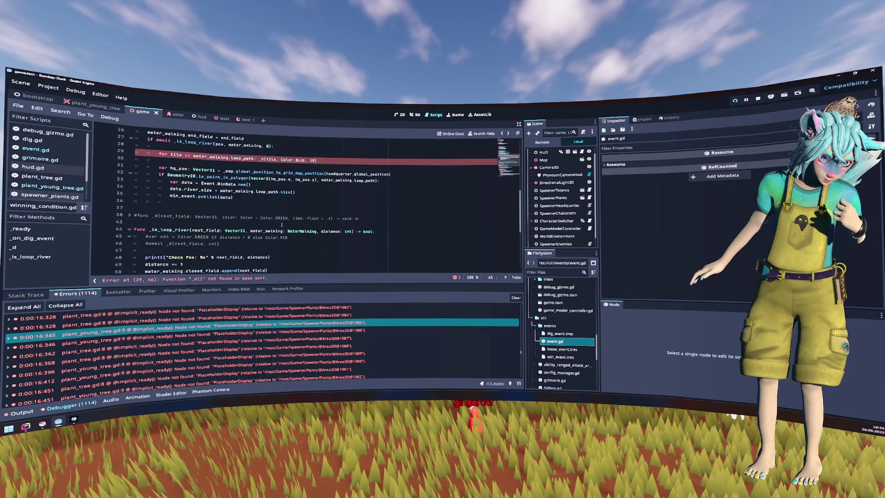
pyautogui.click(259, 199)
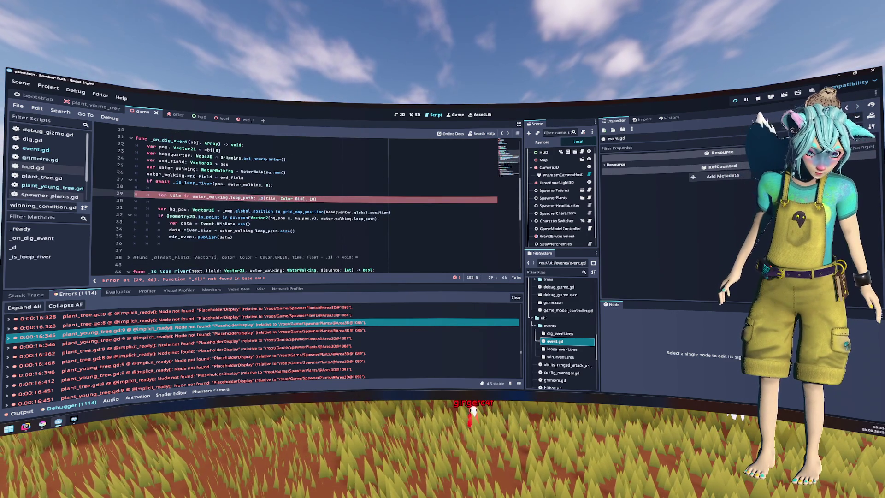
pyautogui.hotkey('ctrl', 'k')
pyautogui.press('Down')
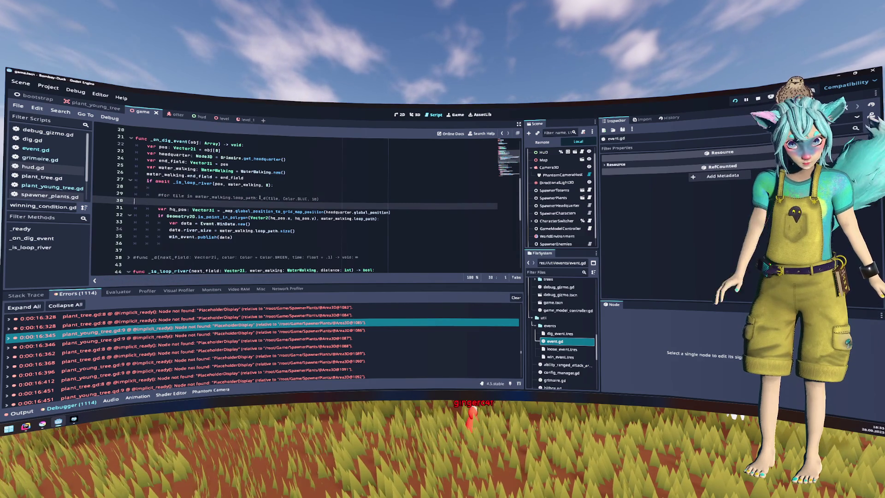
pyautogui.press('BackSpace')
pyautogui.press('Up')
pyautogui.press('Up')
pyautogui.press('Up')
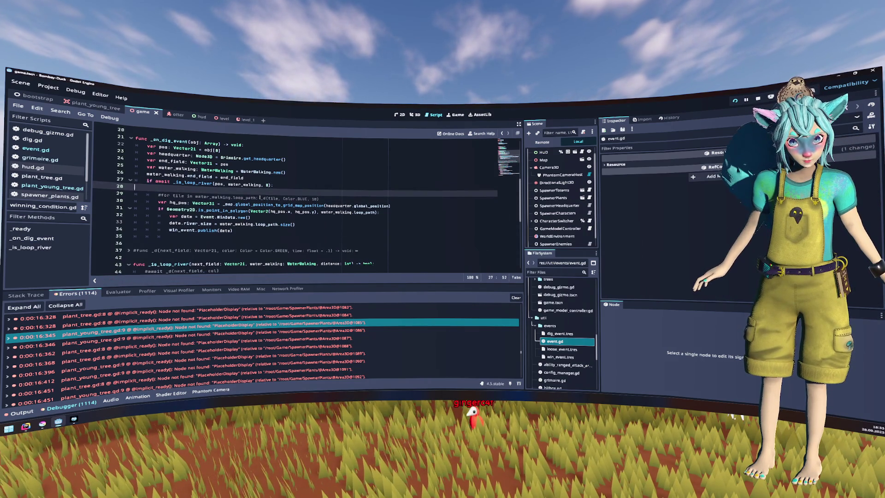
pyautogui.press('Delete')
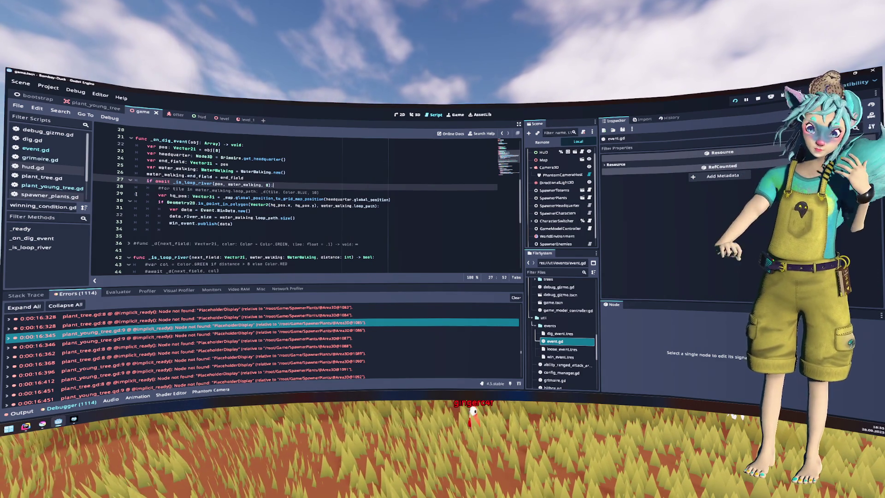
pyautogui.click(219, 228)
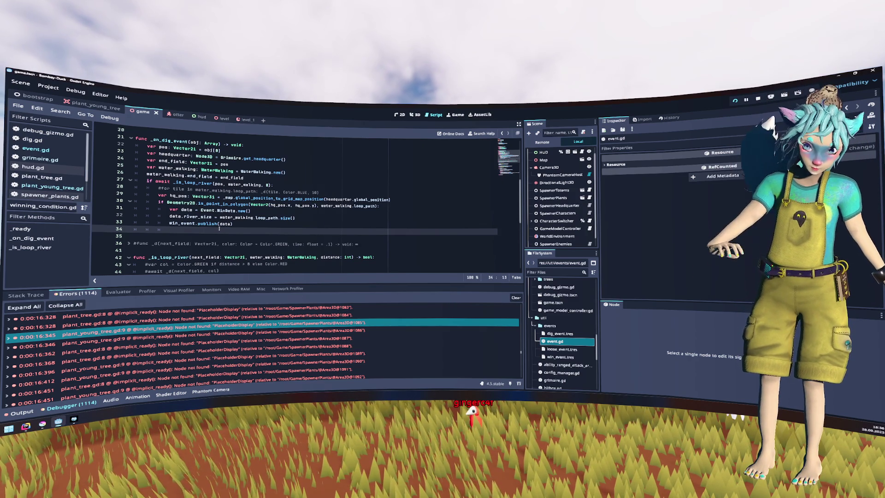
pyautogui.click(415, 114)
# Step: Level the 3D view over the grid, clear the debugger's 1114 errors, and switch to Rider
pyautogui.moveTo(379, 172); pyautogui.dragTo(381, 138)
pyautogui.scroll(2, 378, 152)
pyautogui.press('w')
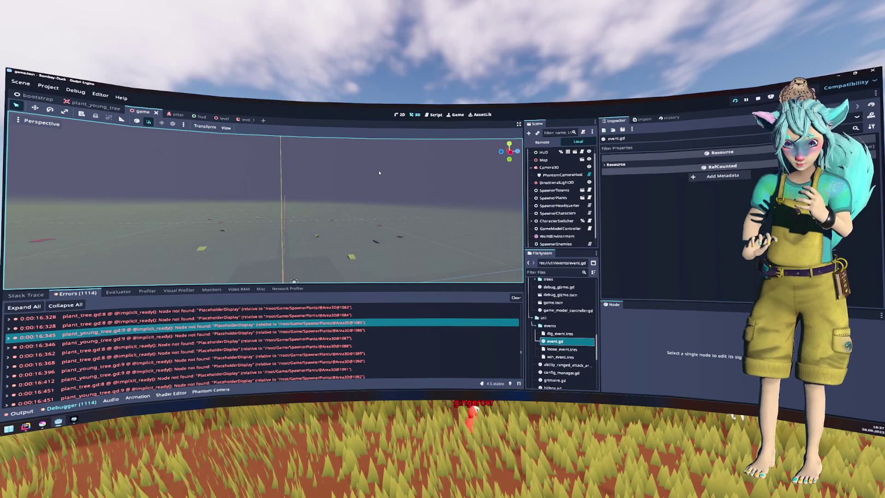
pyautogui.click(515, 297)
pyautogui.hotkey('alt', 'Tab')
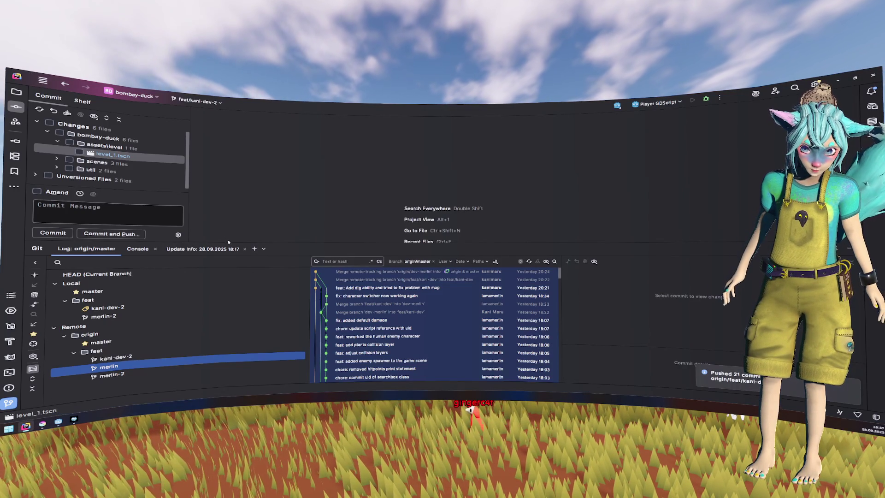
# Step: Pull origin/feat/merlin into feat/kani-dev-2 using merge from the Git log branch tree
pyautogui.moveTo(228, 243); pyautogui.dragTo(228, 272)
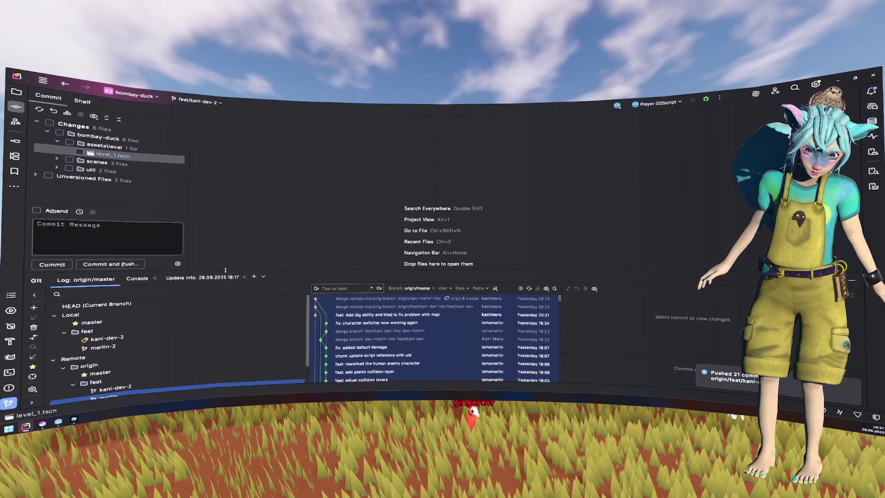
pyautogui.scroll(-2, 225, 305)
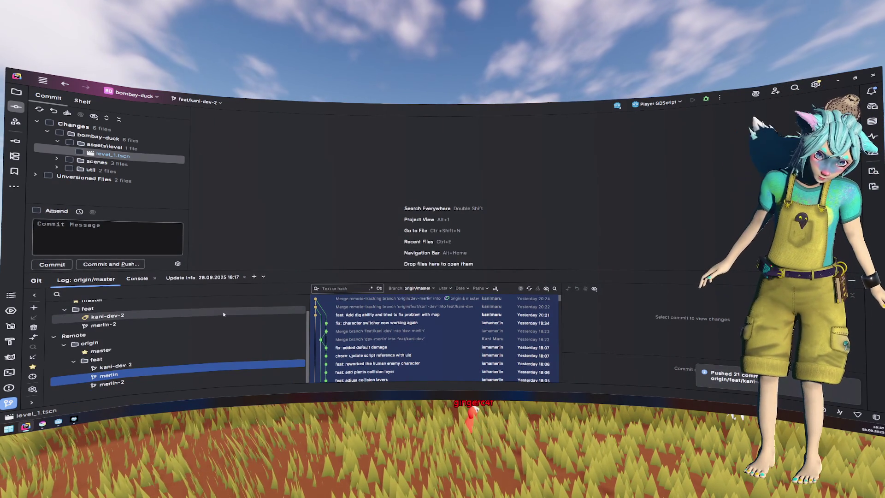
pyautogui.rightClick(145, 376)
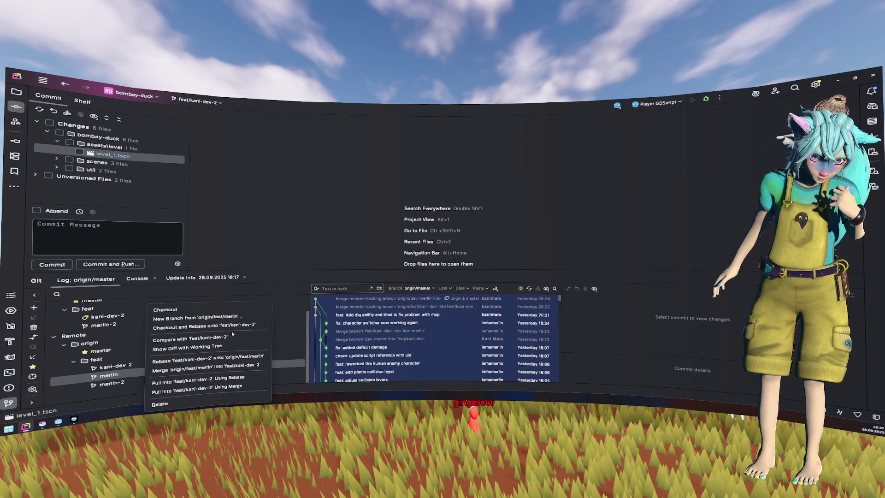
pyautogui.click(216, 370)
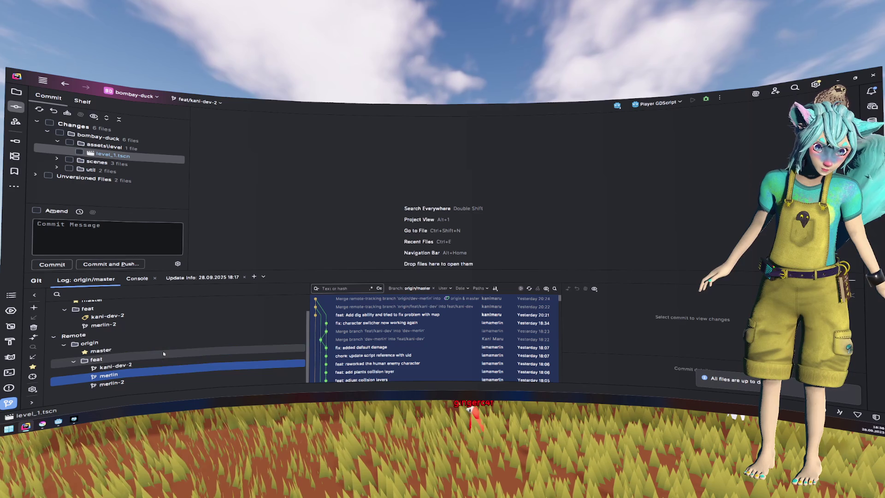
pyautogui.rightClick(165, 372)
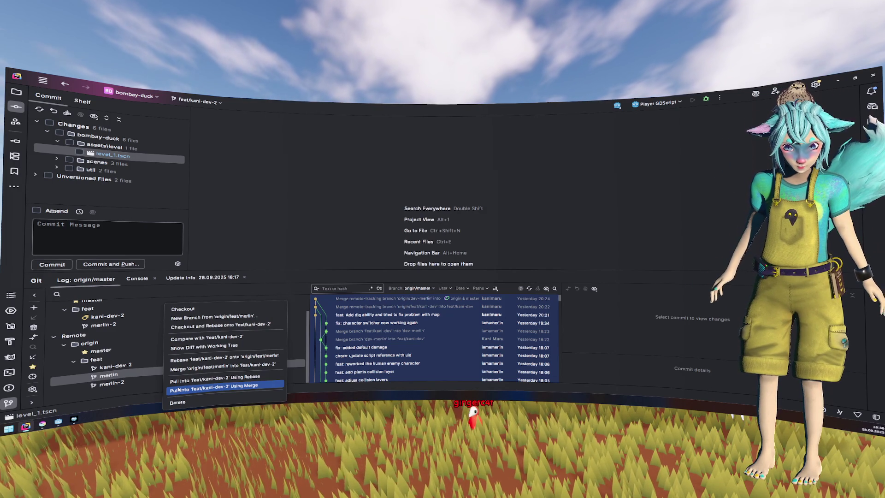
pyautogui.click(178, 389)
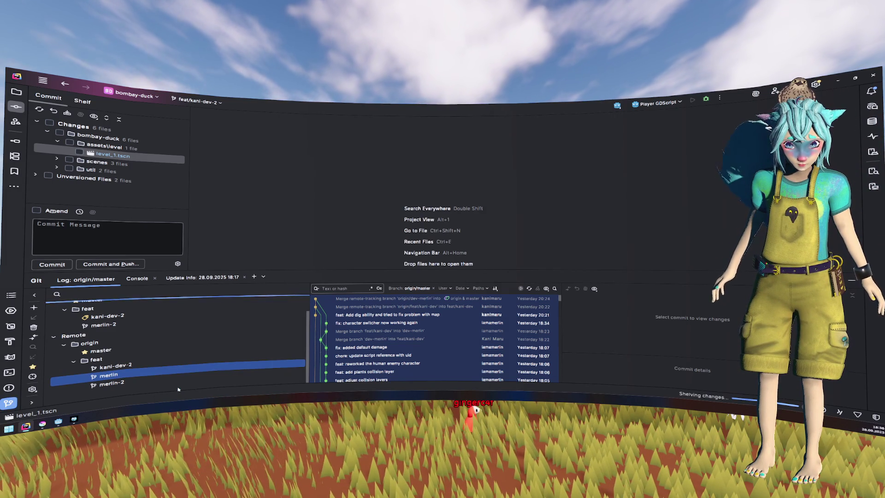
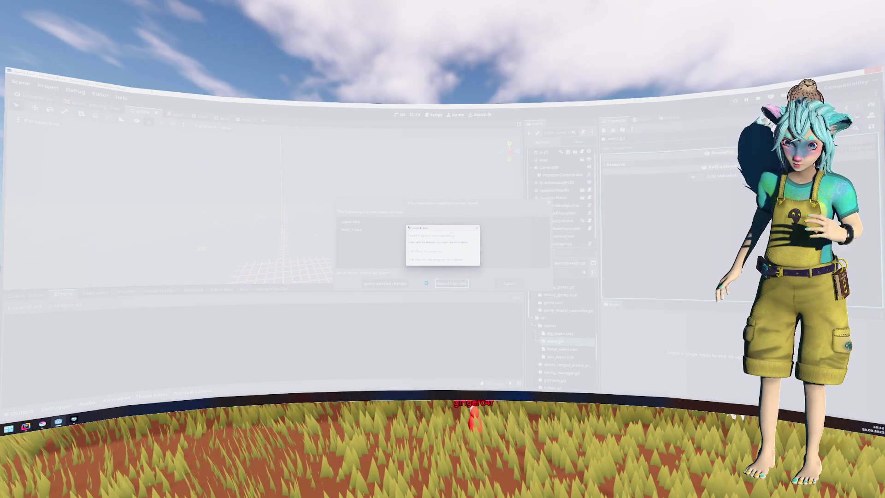
# Step: Force-close the frozen Godot window and reopen the Bombay-Duck project from the Project Manager
pyautogui.click(426, 251)
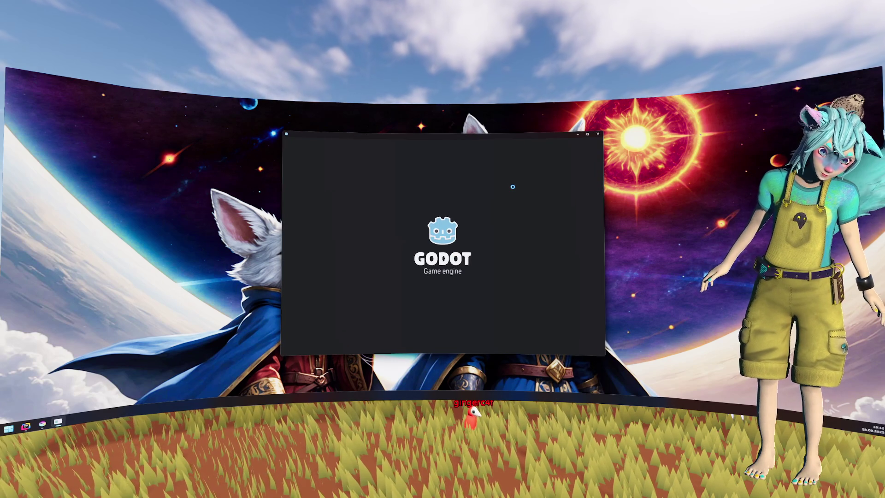
pyautogui.click(353, 171)
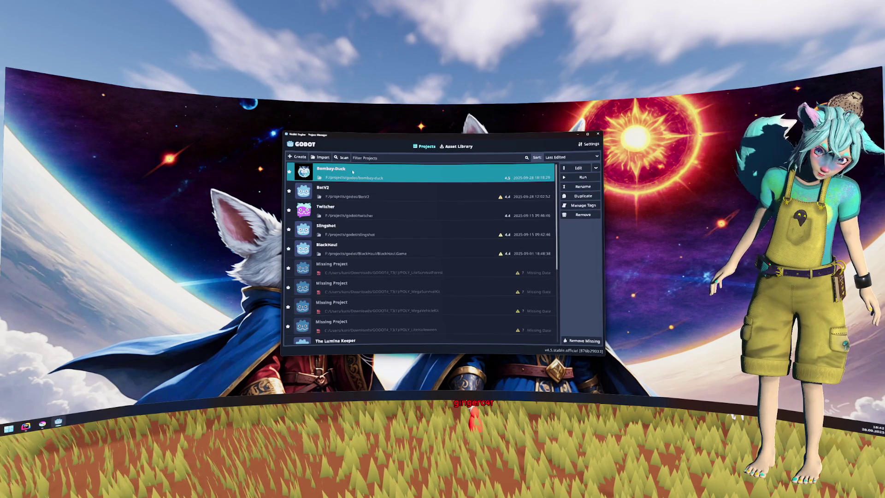
pyautogui.doubleClick(353, 171)
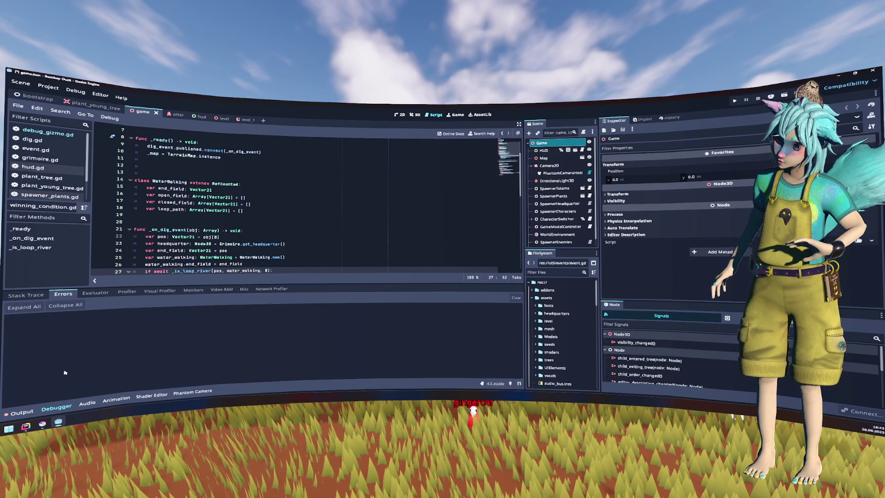
# Step: Collapse the Debugger, filter FileSystem by 'human', open human_0.tscn and select Human0
pyautogui.click(55, 408)
pyautogui.click(291, 245)
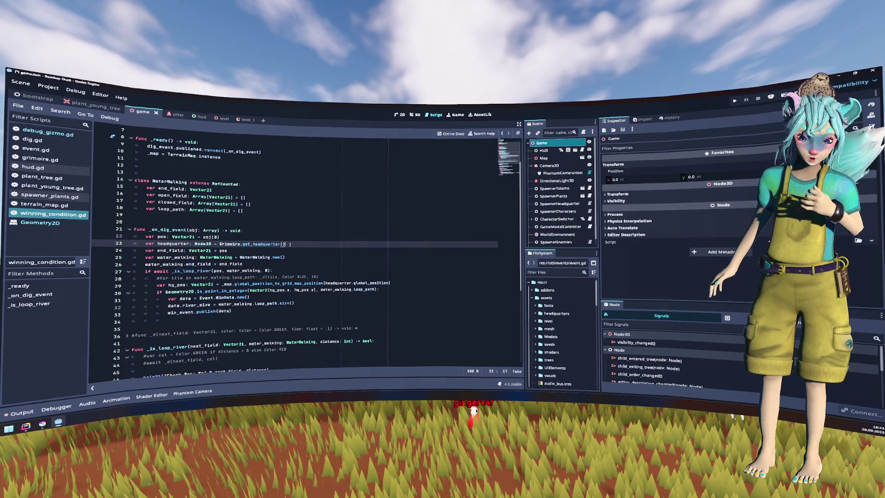
pyautogui.click(559, 273)
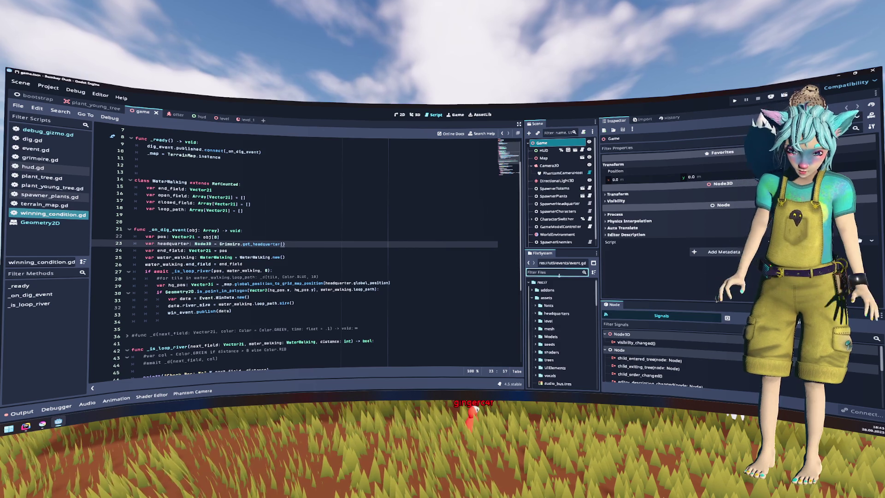
pyautogui.write('human')
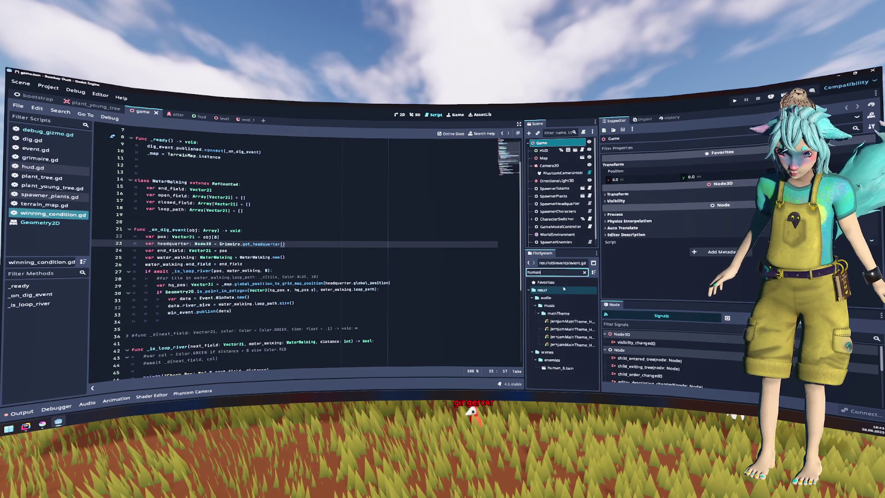
pyautogui.doubleClick(560, 368)
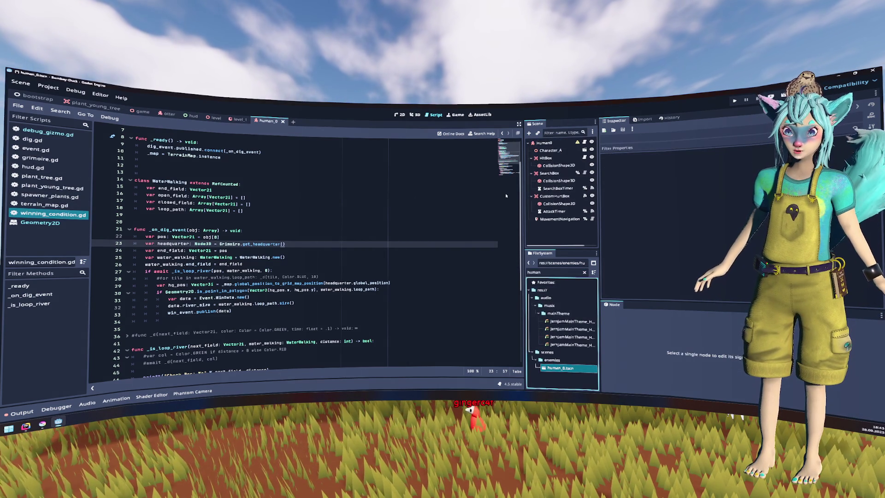
pyautogui.click(543, 143)
# Step: Orbit the human enemy in 3D, cancel the Character_A prompt, then start a new 3D scene
pyautogui.click(415, 115)
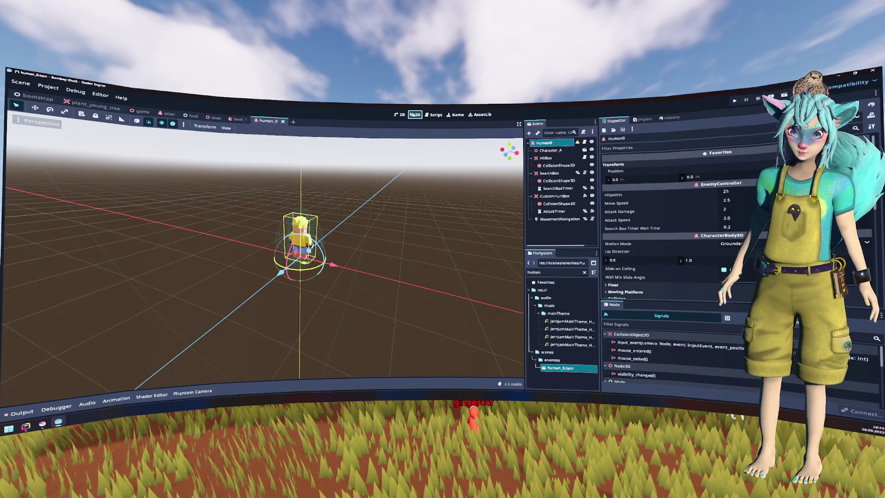
pyautogui.moveTo(382, 187); pyautogui.dragTo(332, 183)
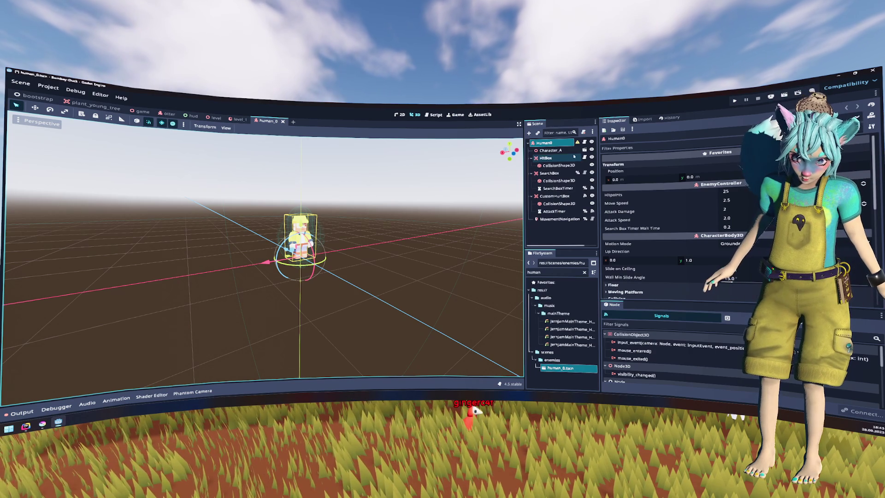
pyautogui.click(584, 150)
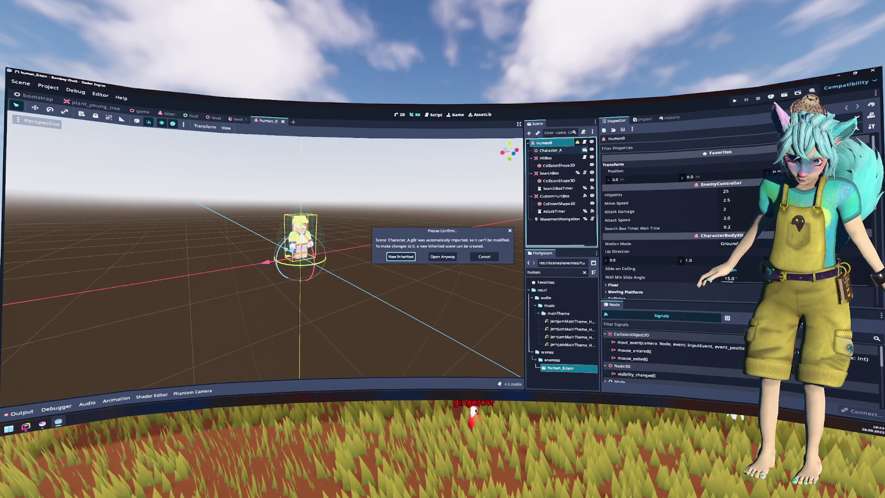
pyautogui.click(488, 257)
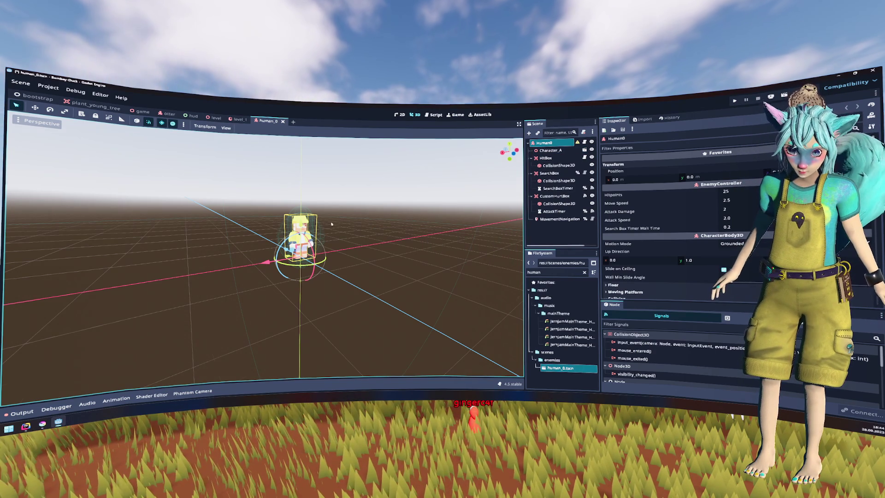
pyautogui.scroll(5, 331, 224)
pyautogui.scroll(-5, 339, 177)
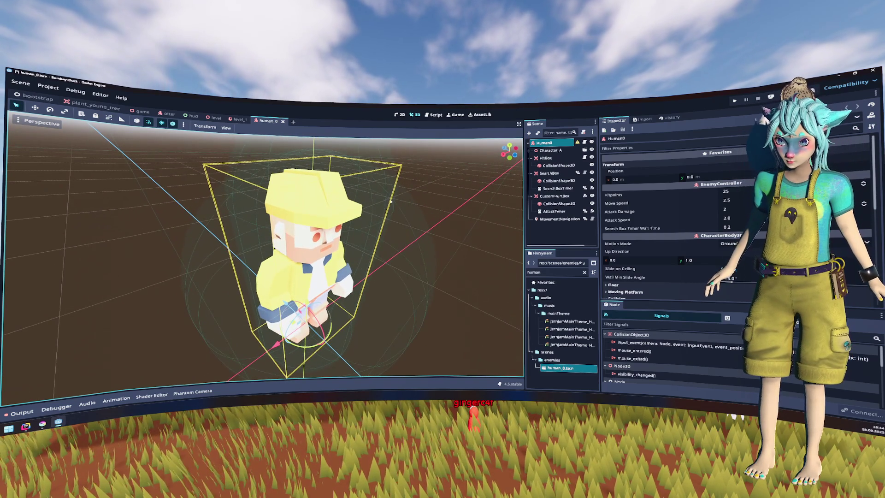
pyautogui.moveTo(391, 201)
pyautogui.mouseDown()
pyautogui.moveTo(329, 202)
pyautogui.moveTo(345, 206)
pyautogui.mouseUp()
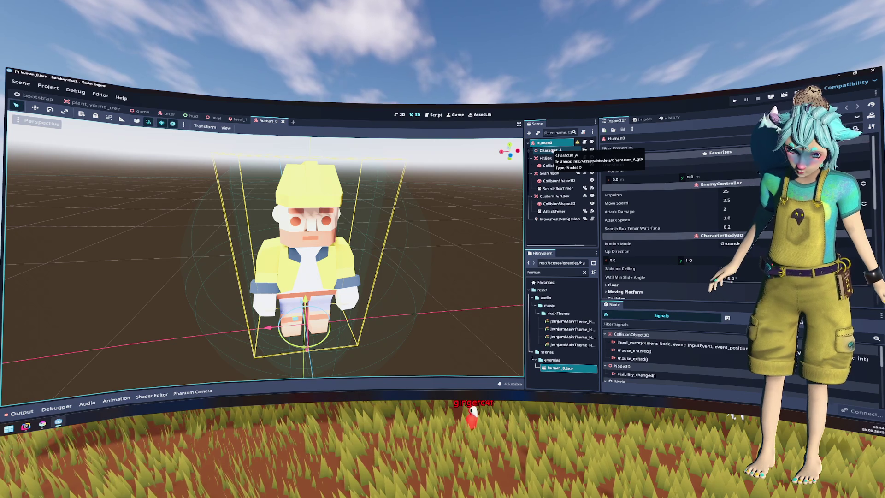
pyautogui.hotkey('ctrl', 'n')
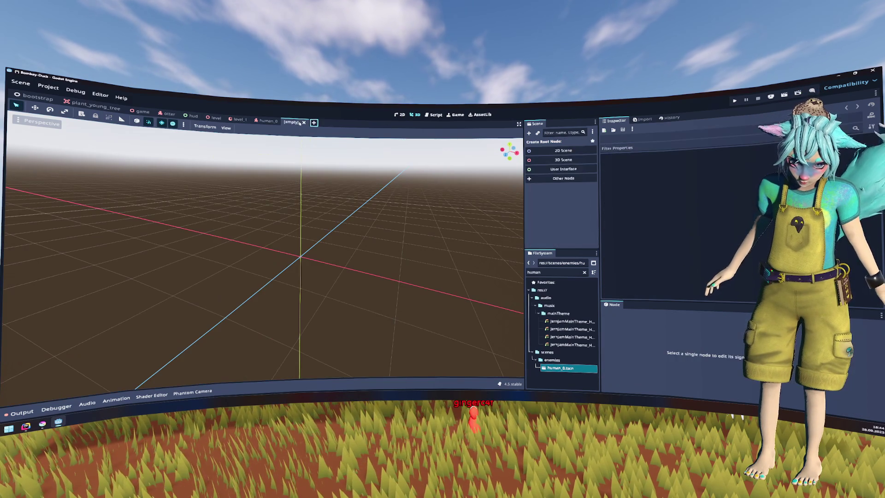
pyautogui.click(566, 160)
# Step: Rename the new scene's root node to RandomDisplaySpawner
pyautogui.press('F2')
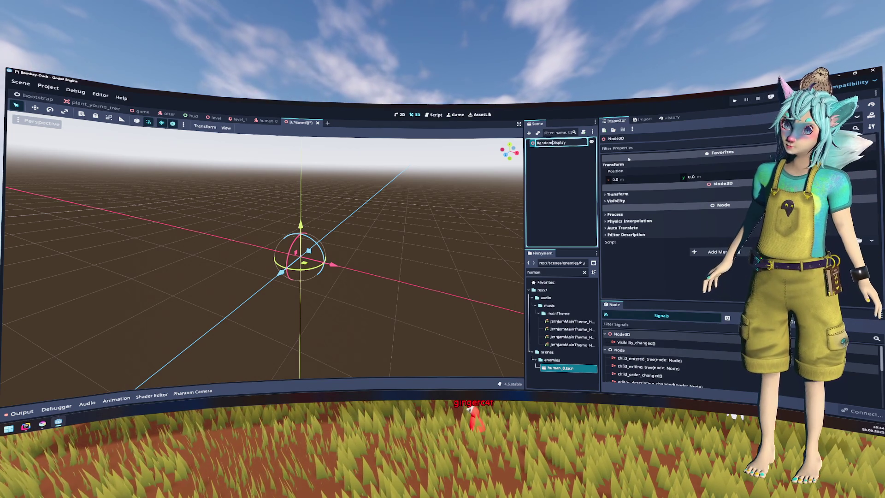
pyautogui.write('r')
pyautogui.press('Return')
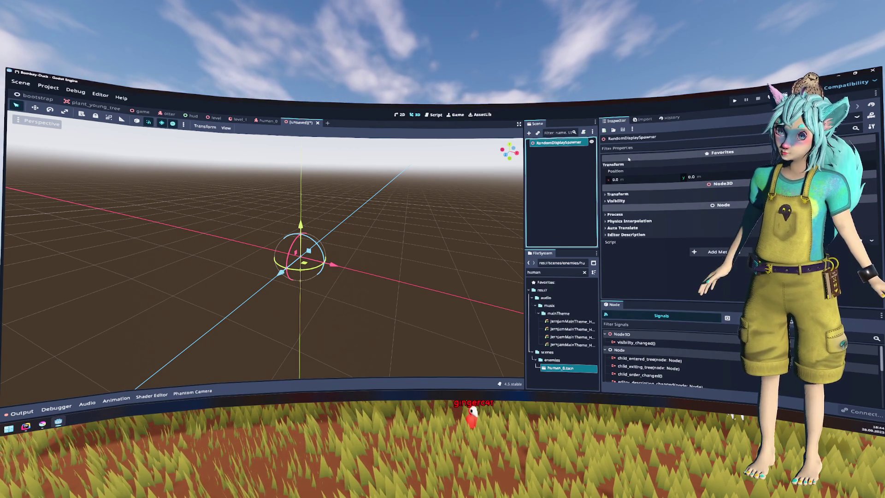
# Step: Attach a new random_display_spawner.gd script saved in the res://util folder
pyautogui.rightClick(556, 145)
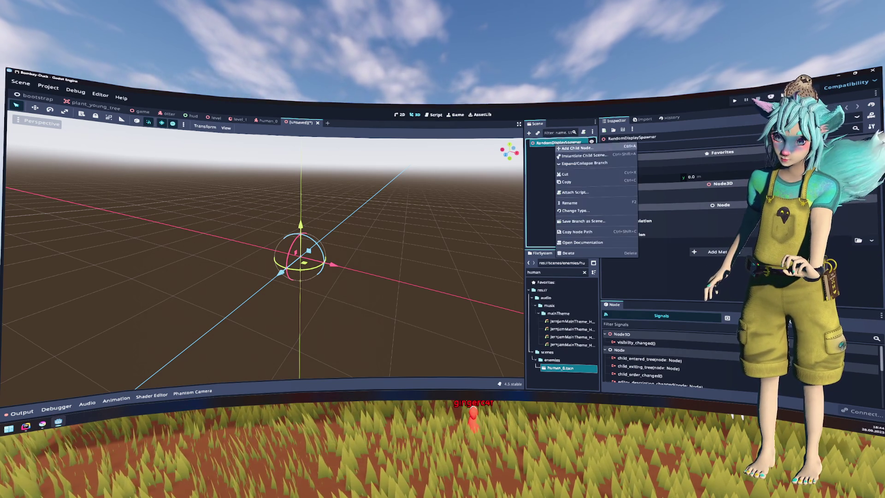
pyautogui.click(583, 193)
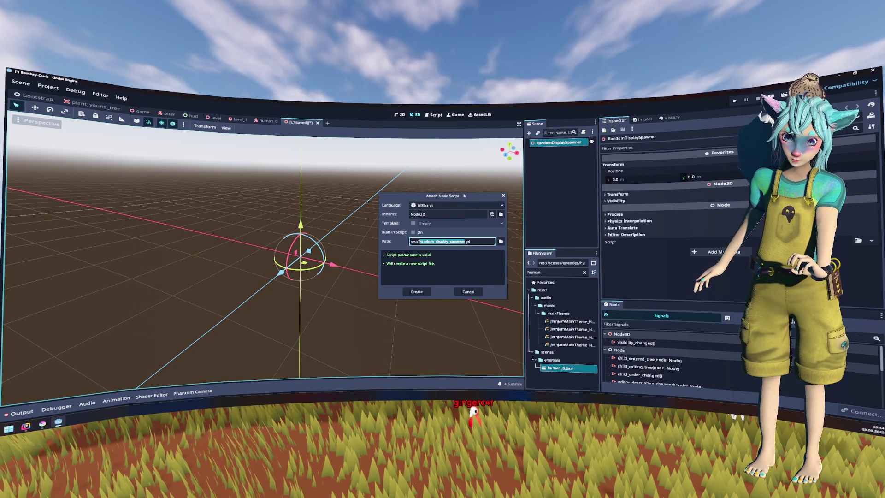
pyautogui.click(501, 242)
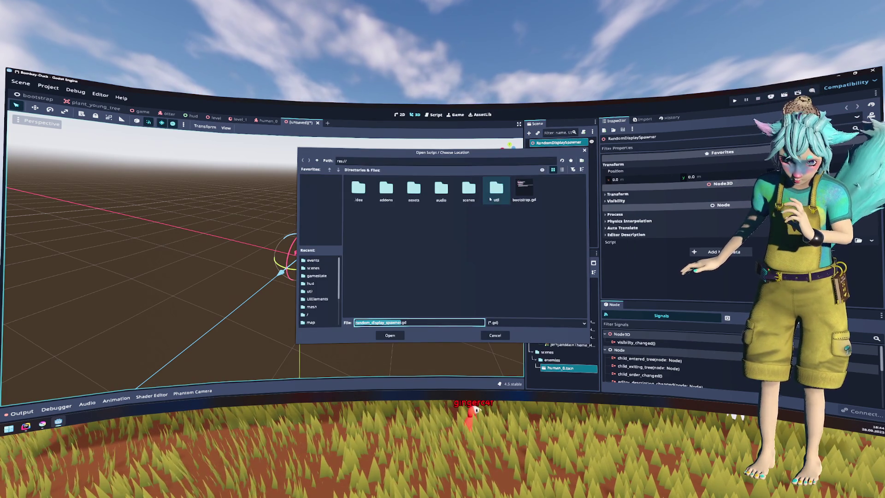
pyautogui.doubleClick(497, 189)
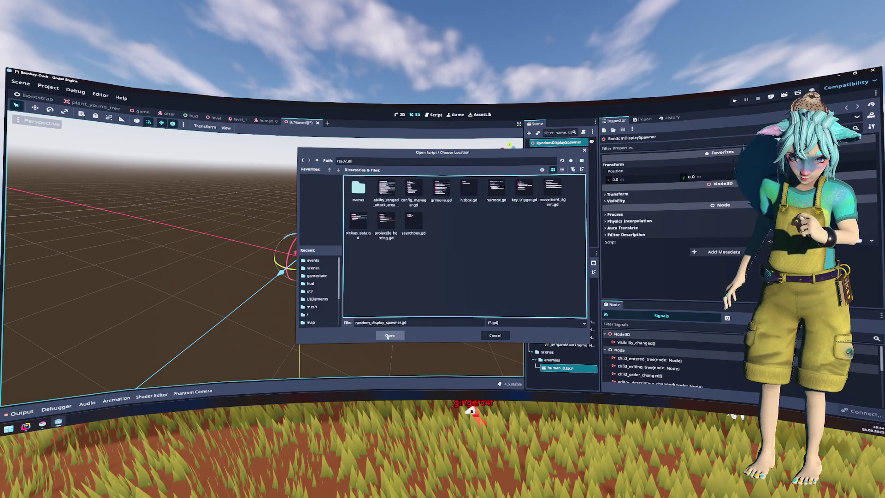
pyautogui.click(390, 335)
pyautogui.click(417, 293)
pyautogui.click(300, 197)
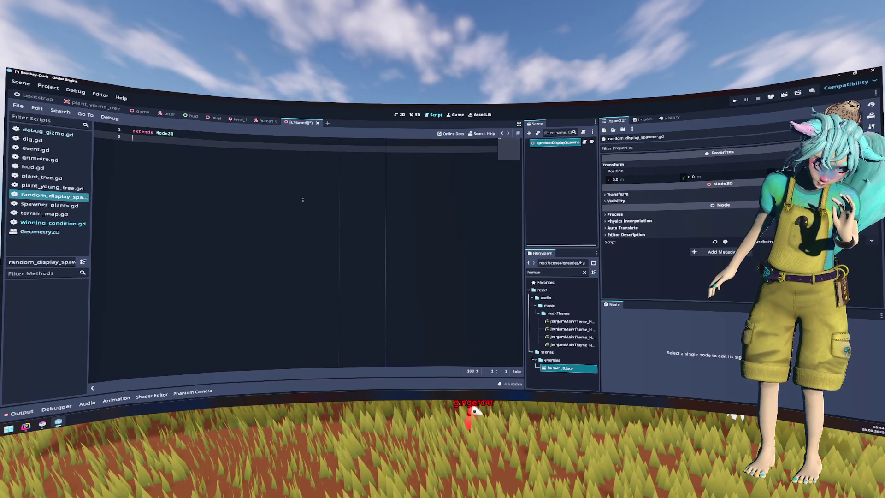
pyautogui.press('Return')
pyautogui.write('@export var models: Mesh')
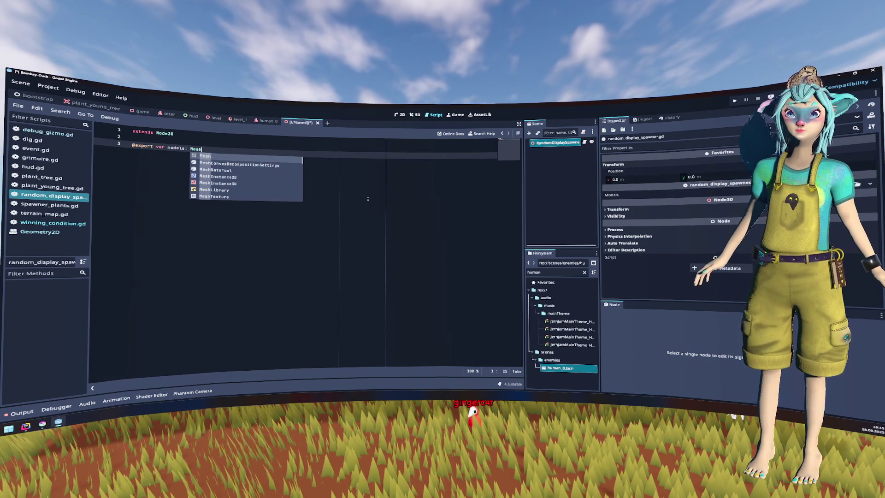
pyautogui.press('Escape')
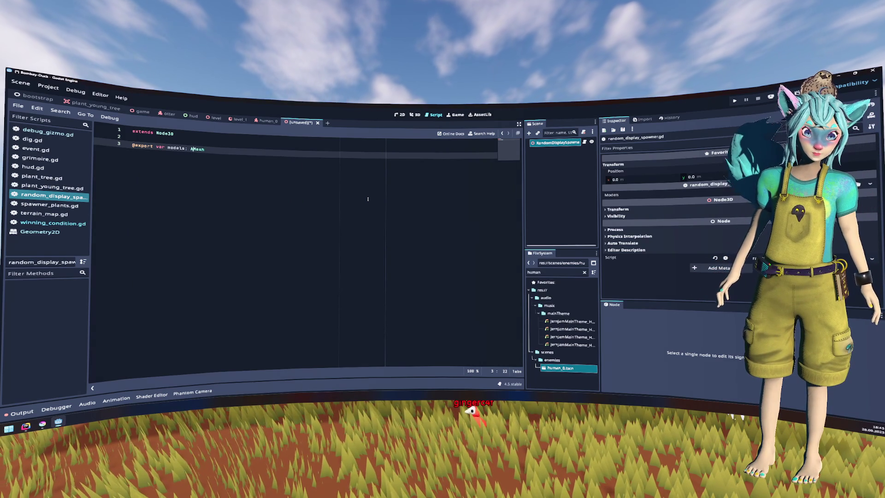
pyautogui.write('ray[')
pyautogui.press('End')
pyautogui.write(']')
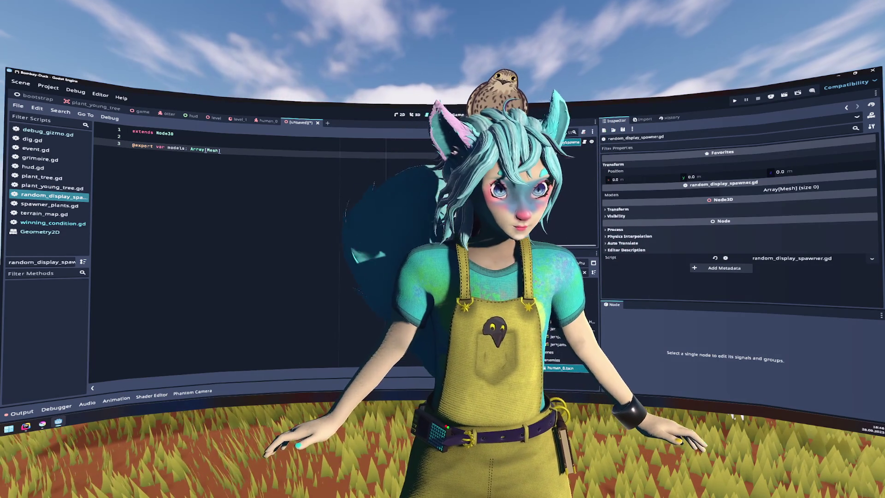
pyautogui.press('Return')
pyautogui.press('Return')
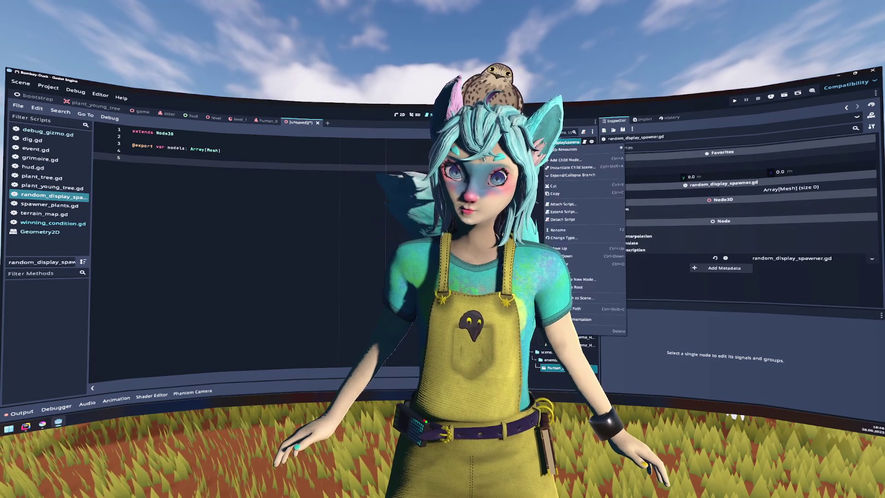
pyautogui.hotkey('ctrl', 'a')
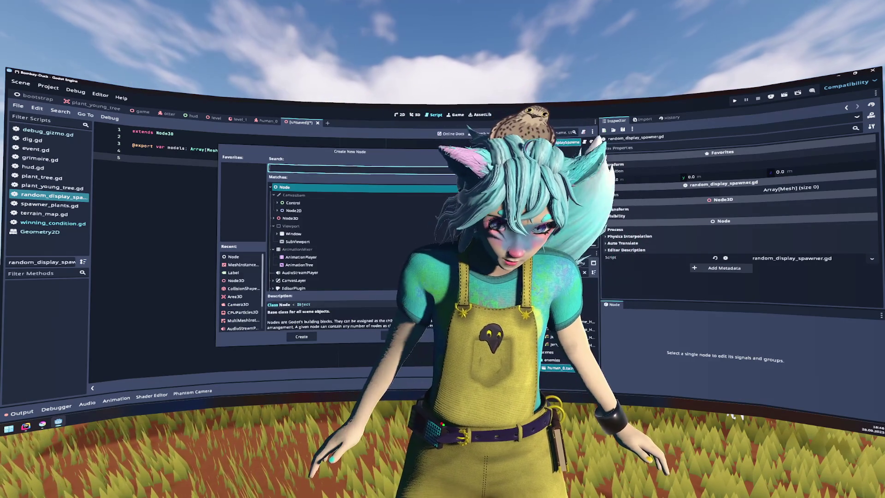
# Step: Add a MeshInstance3D child to the spawner, cancel a second node search, and go to human_0
pyautogui.write('mesha')
pyautogui.press('Return')
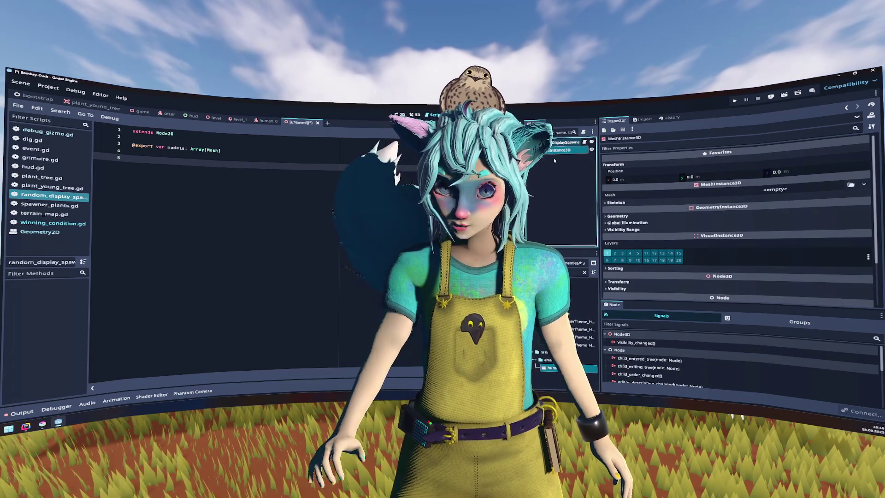
pyautogui.press('Up')
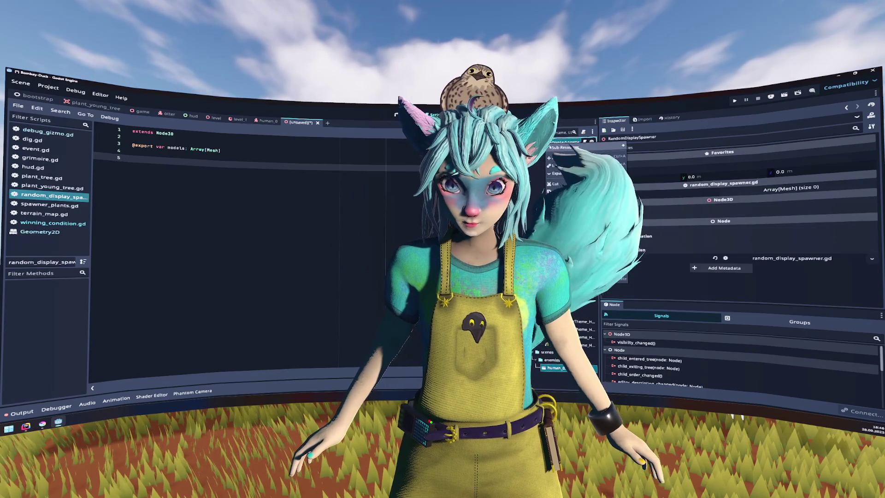
pyautogui.hotkey('ctrl', 'a')
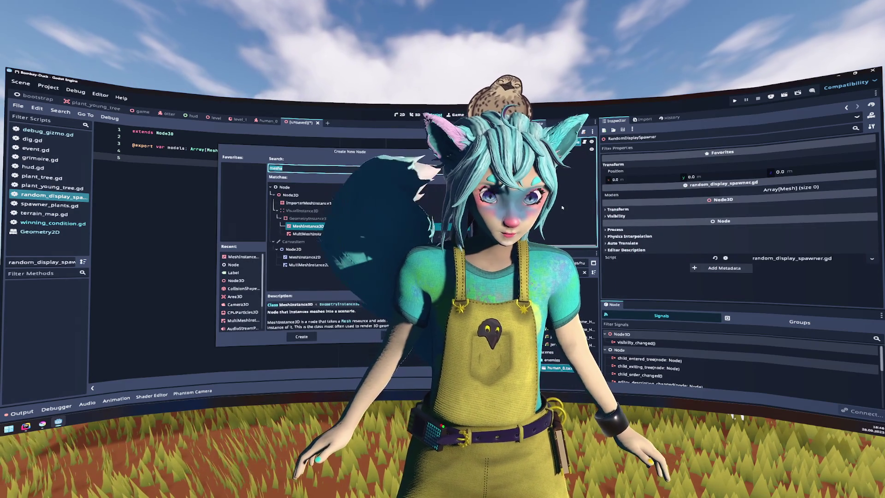
pyautogui.press('BackSpace')
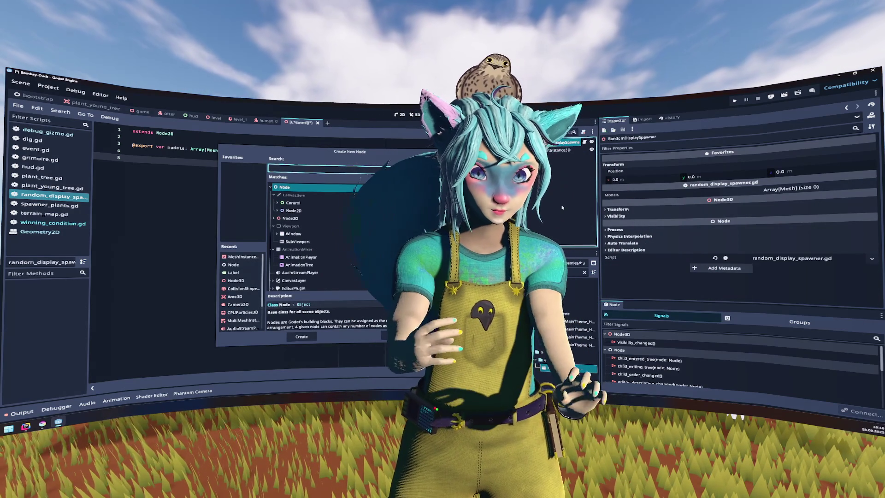
pyautogui.press('Escape')
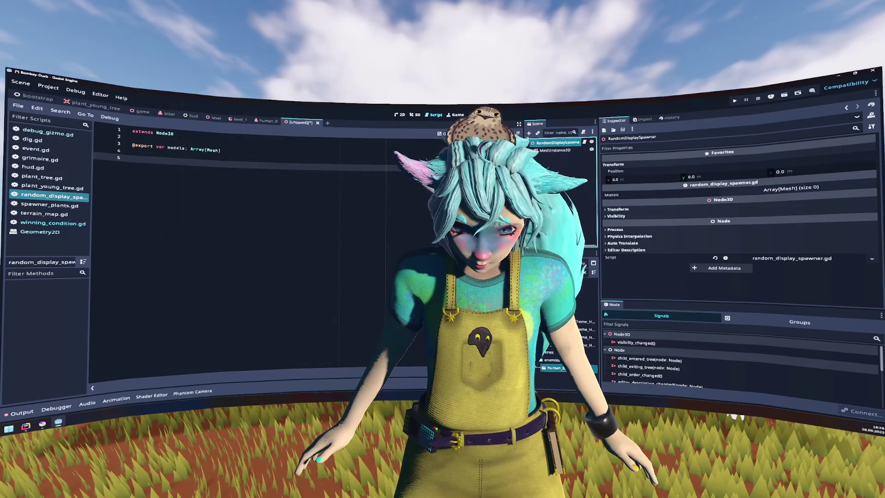
pyautogui.click(262, 120)
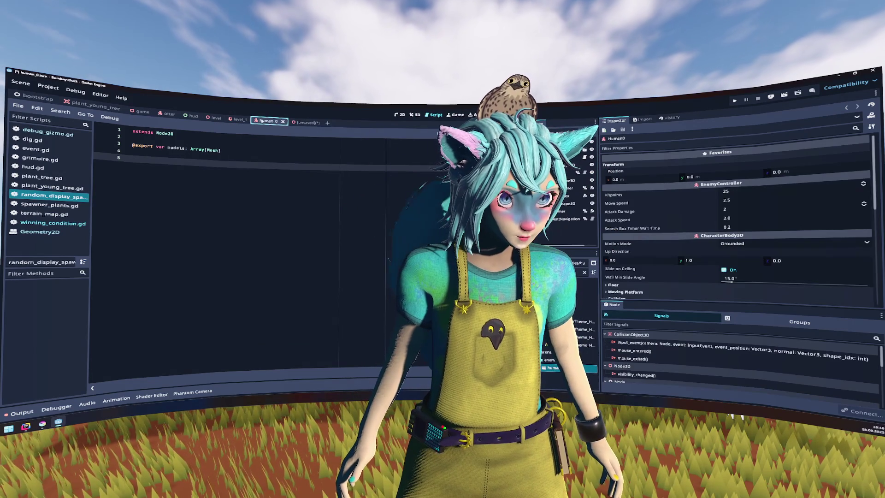
# Step: Browse the level_1, otter and otter_model scenes, selecting the otter's AnimationPlayer
pyautogui.click(239, 119)
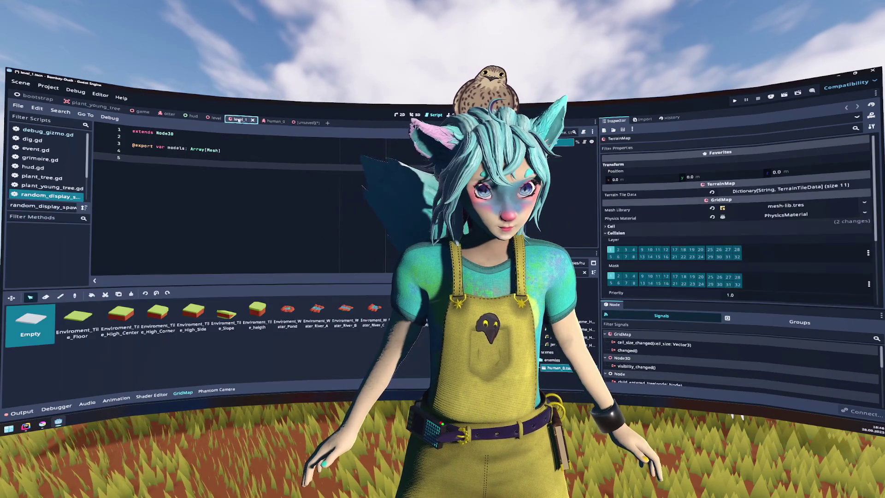
pyautogui.click(170, 115)
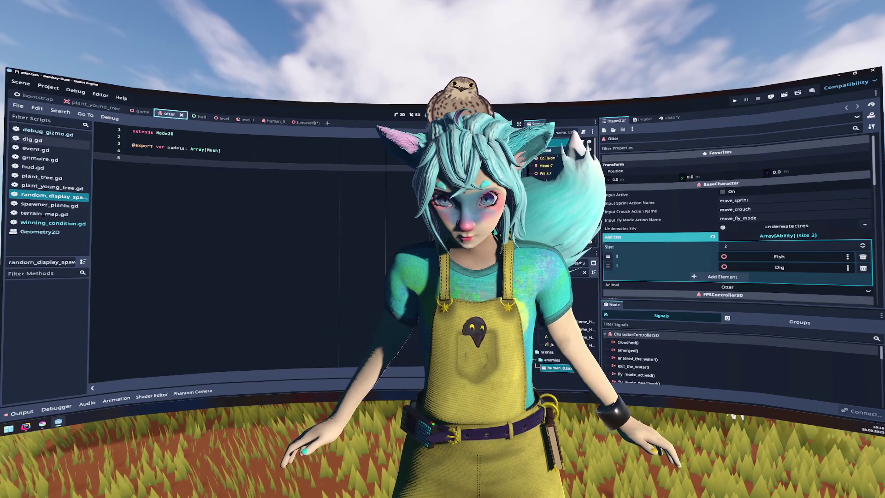
pyautogui.click(584, 142)
pyautogui.click(563, 158)
pyautogui.click(297, 123)
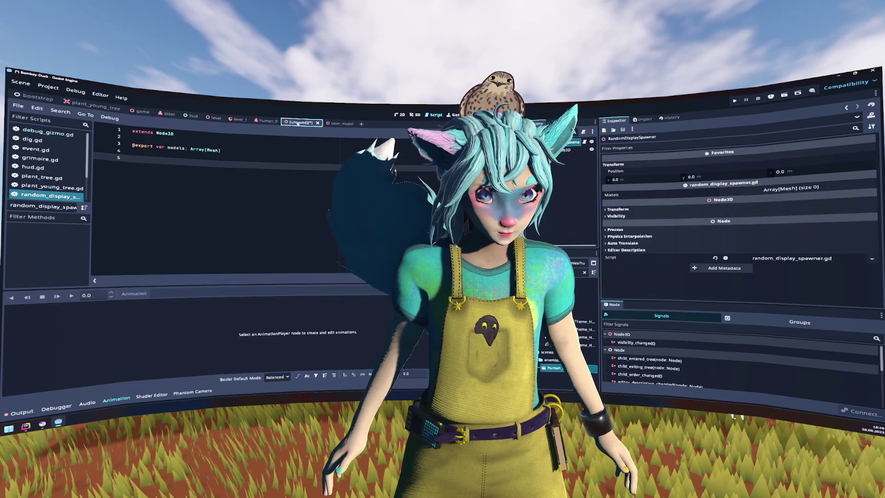
# Step: Save the spawner scene as random_display_spawner.tscn in res://scenes
pyautogui.hotkey('ctrl', 's')
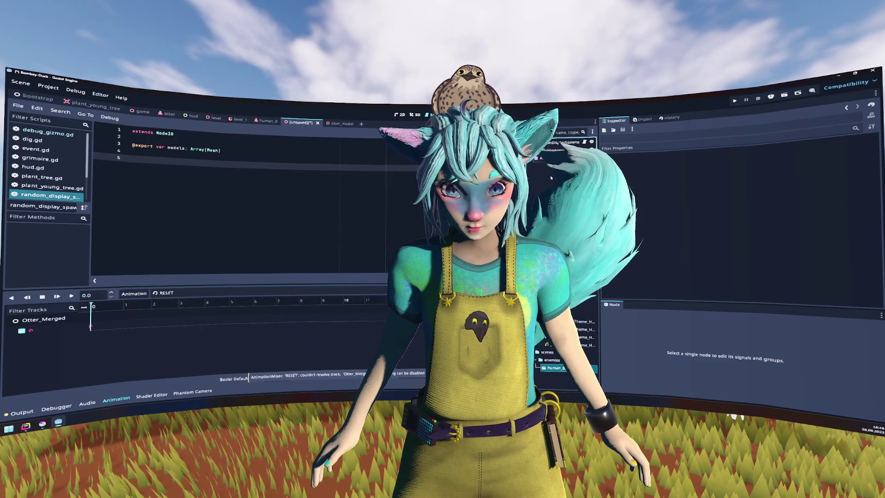
pyautogui.click(550, 177)
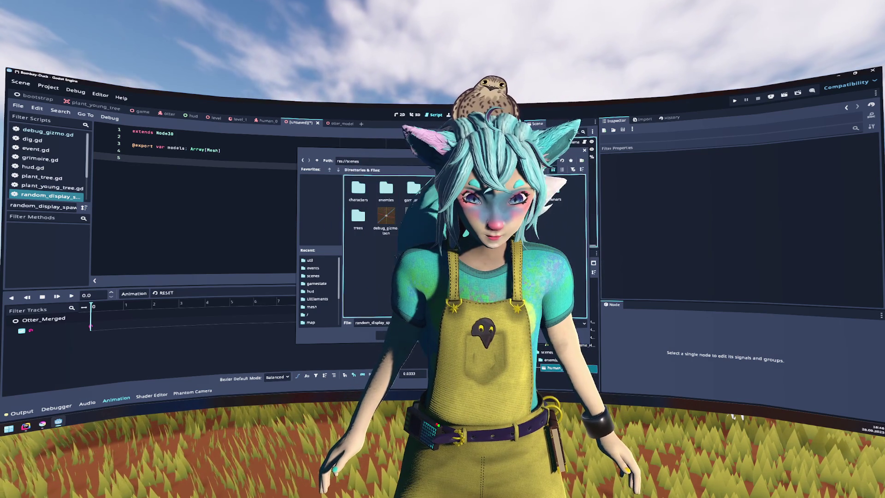
pyautogui.press('Return')
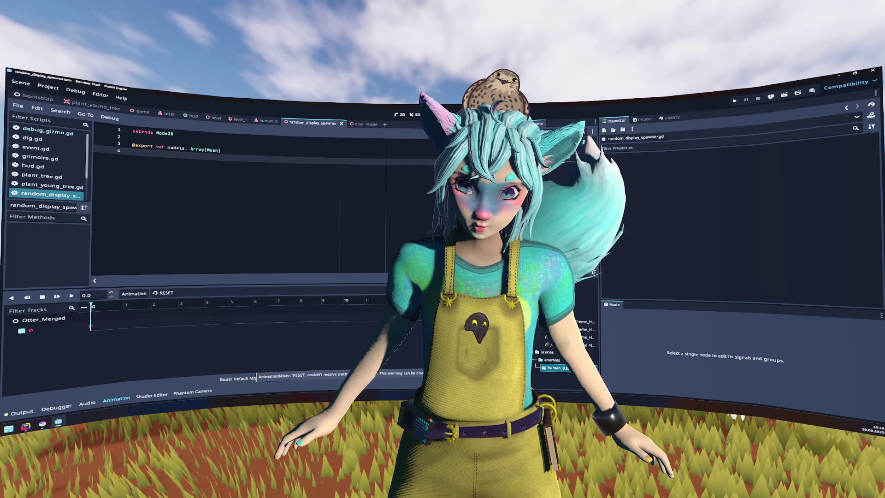
# Step: Check the AnimationController class name in the otter's animation_controller.gd script
pyautogui.click(566, 148)
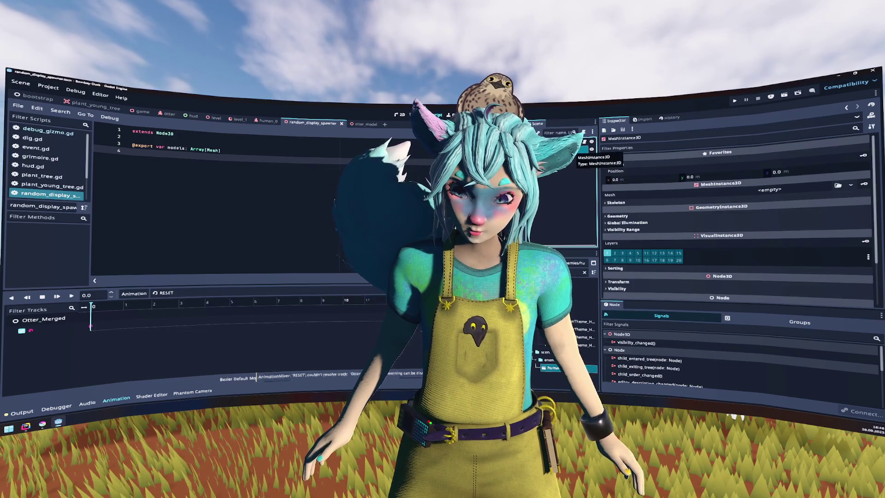
pyautogui.click(562, 157)
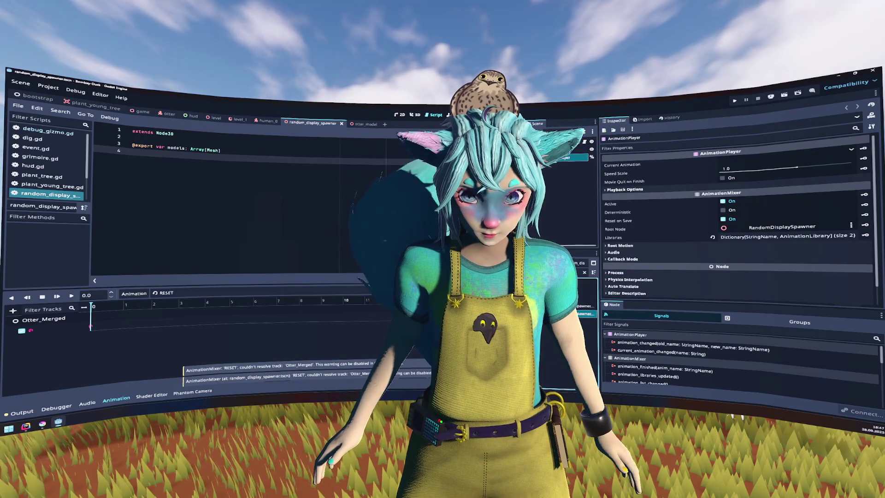
pyautogui.click(553, 142)
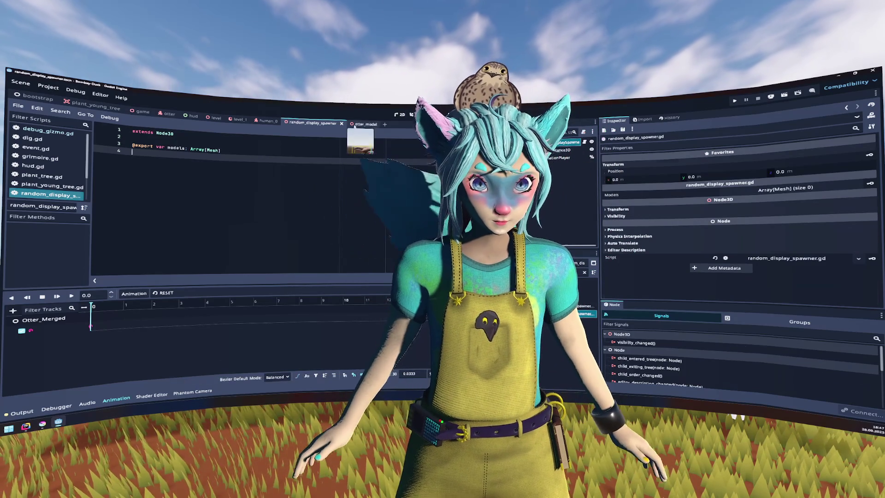
pyautogui.click(360, 123)
pyautogui.click(585, 143)
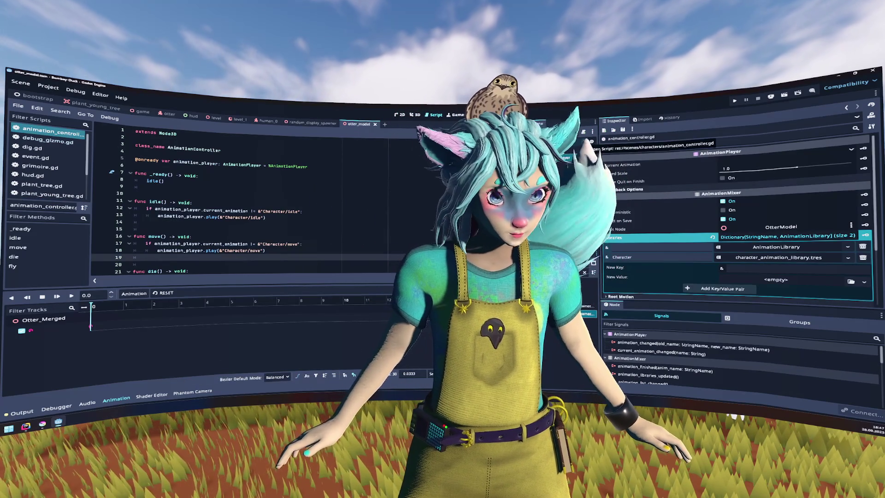
pyautogui.doubleClick(194, 148)
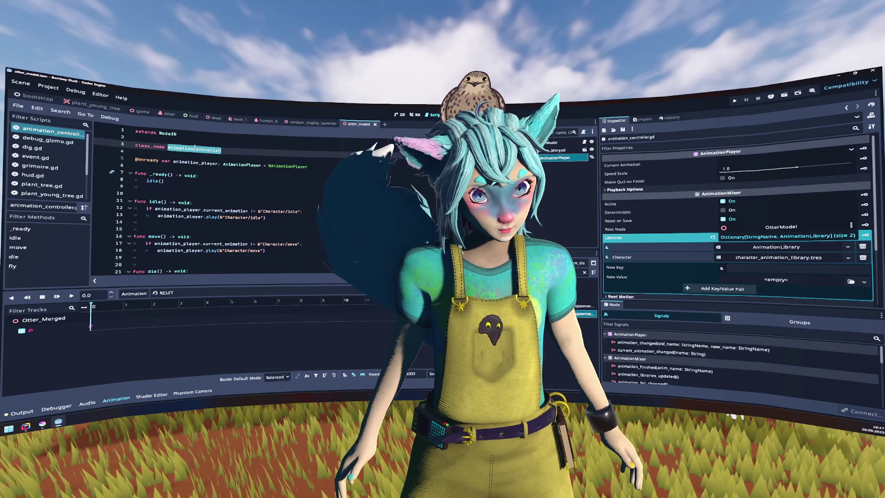
pyautogui.scroll(-5, 294, 181)
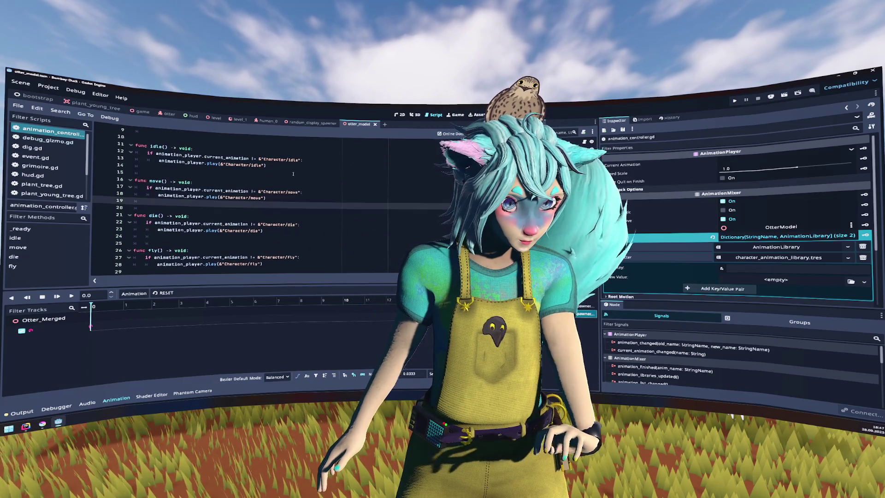
pyautogui.hotkey('ctrl', 'Home')
# Step: Return to the random_display_spawner scene and open its script
pyautogui.click(311, 123)
pyautogui.click(270, 179)
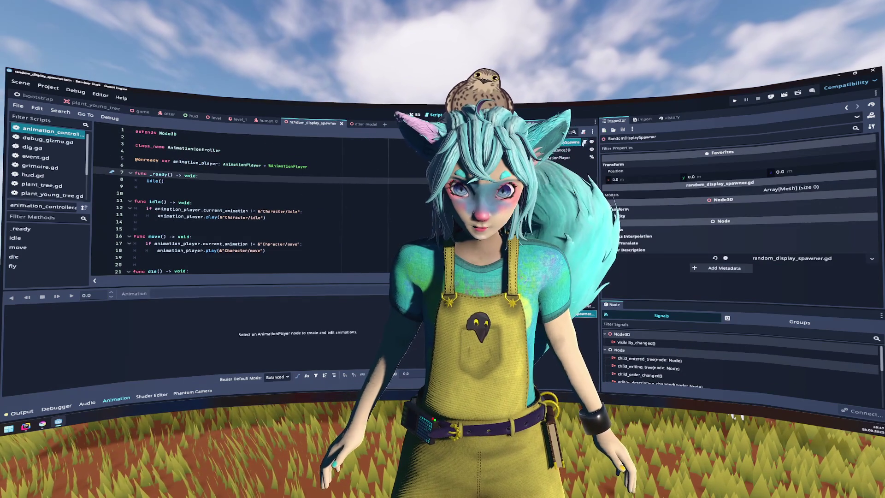
pyautogui.click(583, 142)
# Step: Change line 1 to extend AnimationController and write _ready with super._ready() and models.pick_random()
pyautogui.doubleClick(164, 133)
pyautogui.write('AnimationController')
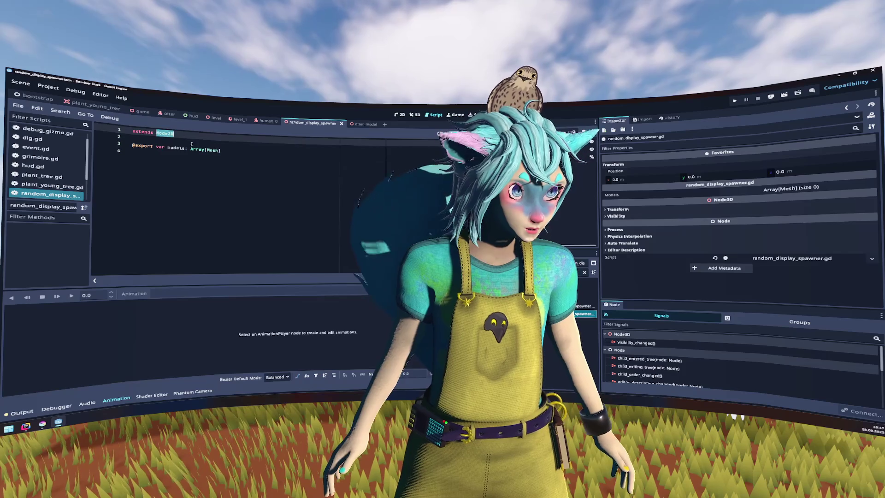
pyautogui.click(291, 195)
pyautogui.press('Return')
pyautogui.write('func _ready() -> void:')
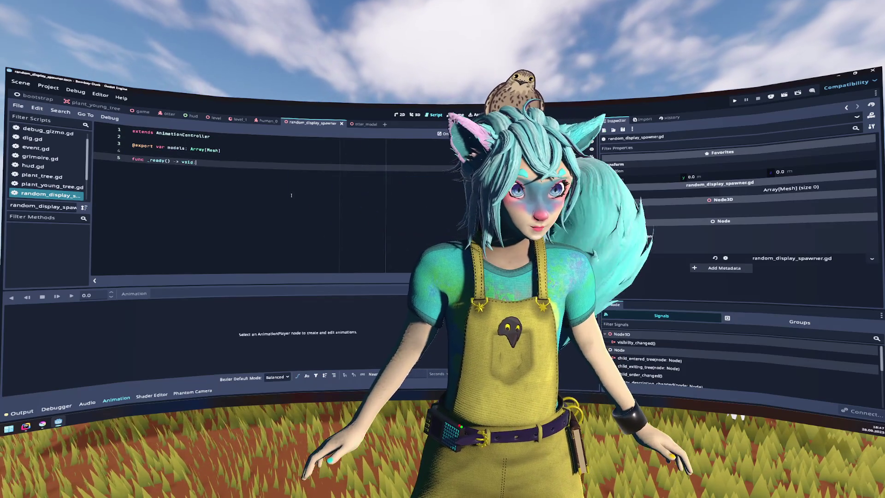
pyautogui.press('Return')
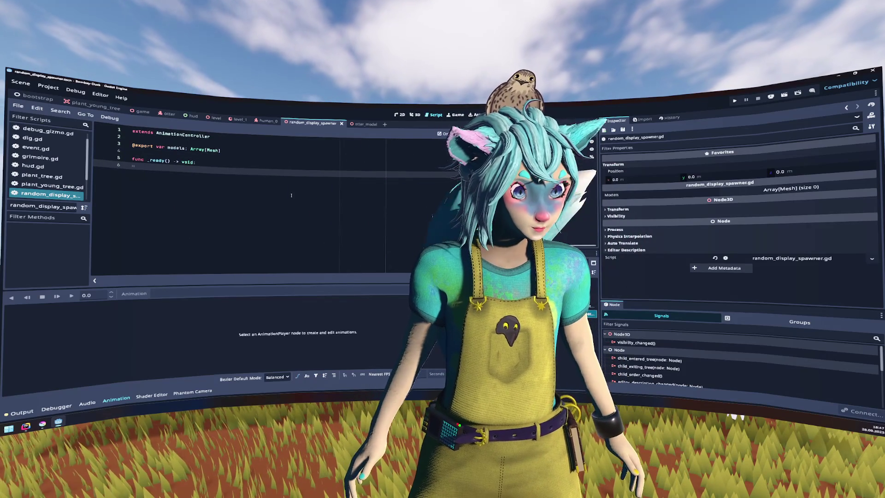
pyautogui.write('per._r')
pyautogui.press('Return')
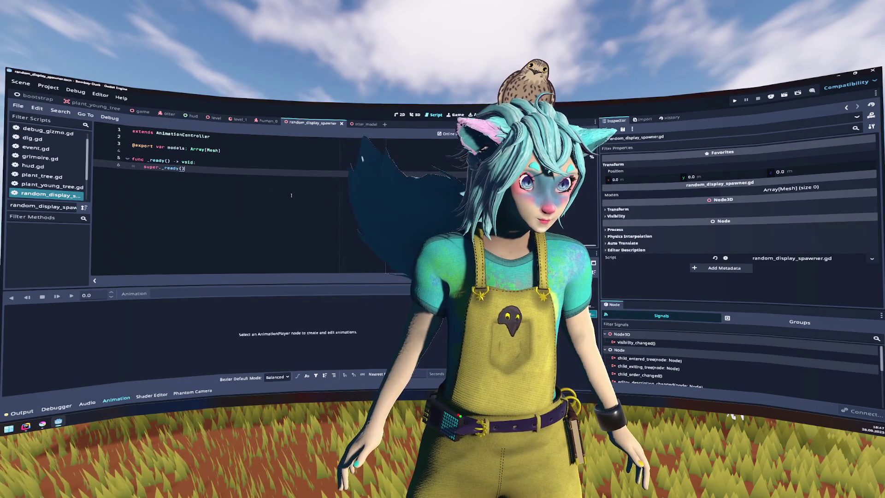
pyautogui.press('Return')
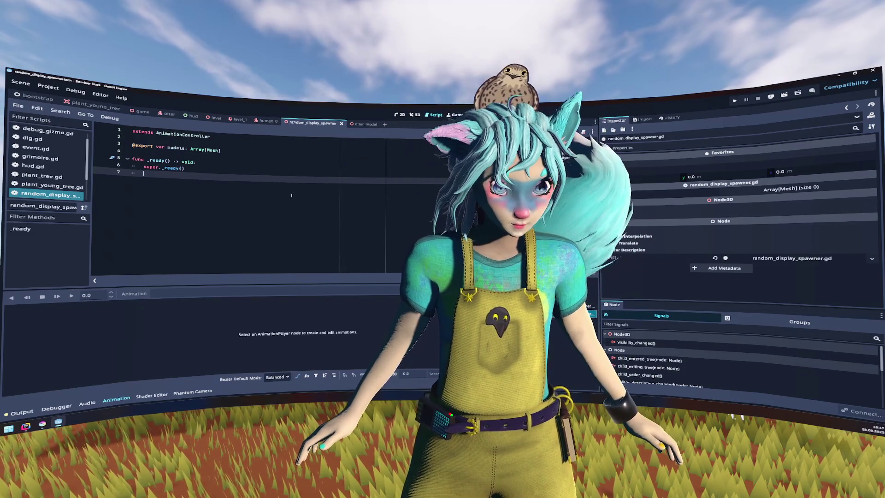
pyautogui.write('pi')
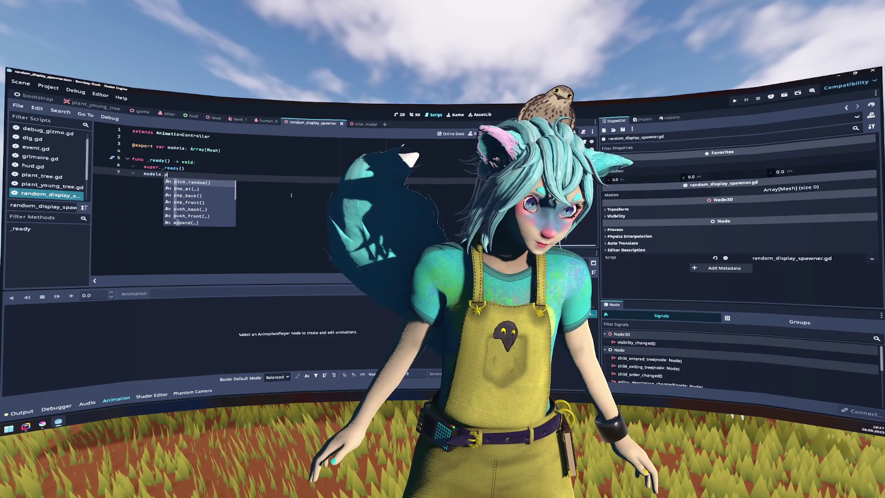
pyautogui.press('Return')
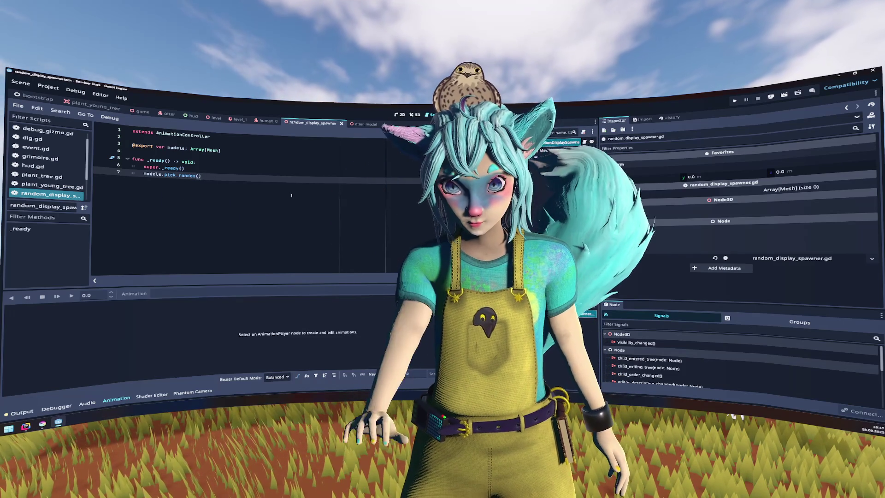
# Step: Give the spawner's mesh node a scene-unique name and cross-check animation_controller.gd
pyautogui.rightClick(572, 154)
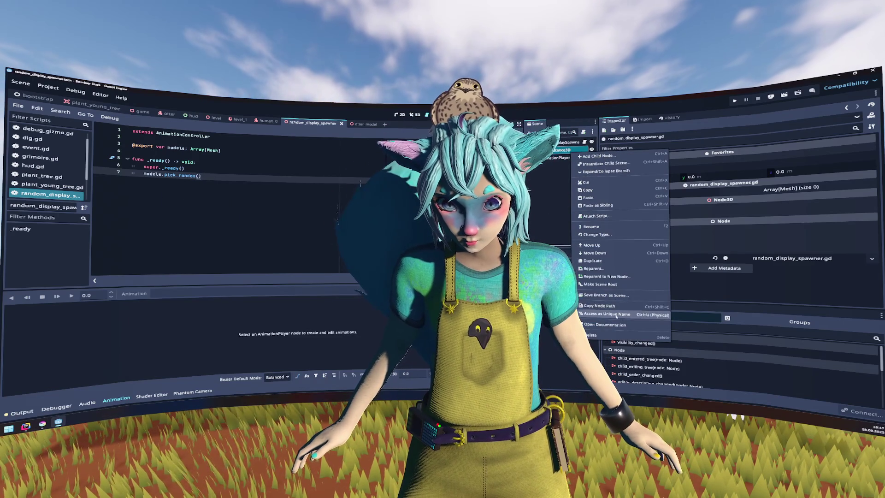
pyautogui.click(645, 310)
pyautogui.click(565, 150)
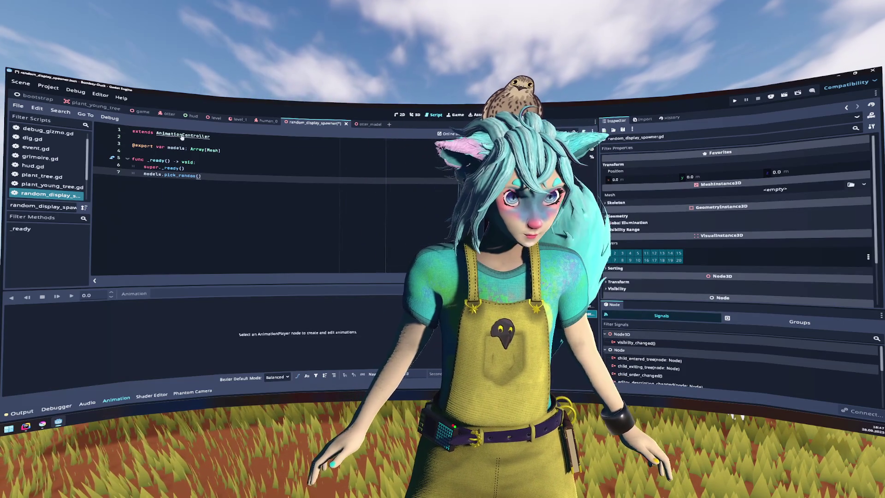
pyautogui.keyDown('ctrl'); pyautogui.click(182, 136); pyautogui.keyUp('ctrl')
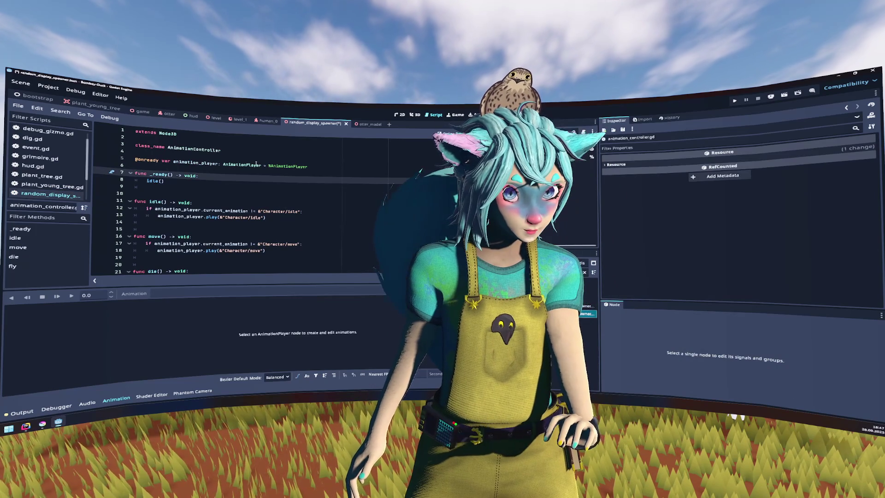
pyautogui.hotkey('alt', 'Left')
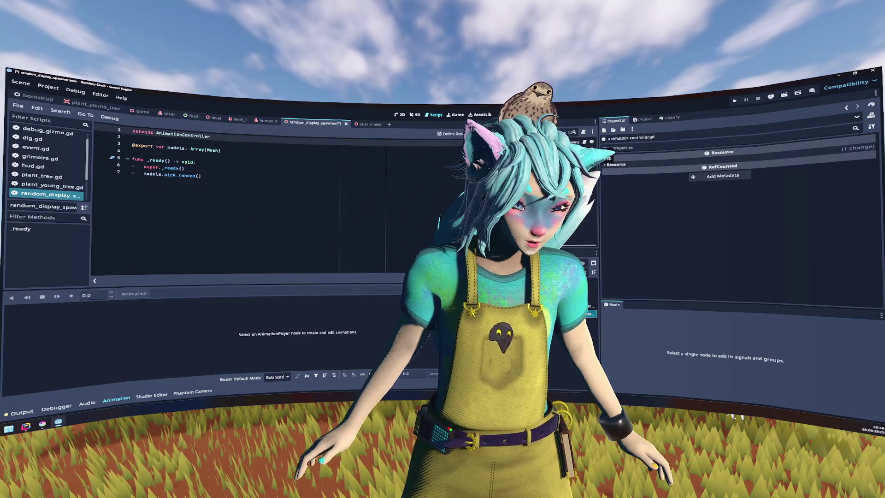
pyautogui.click(366, 124)
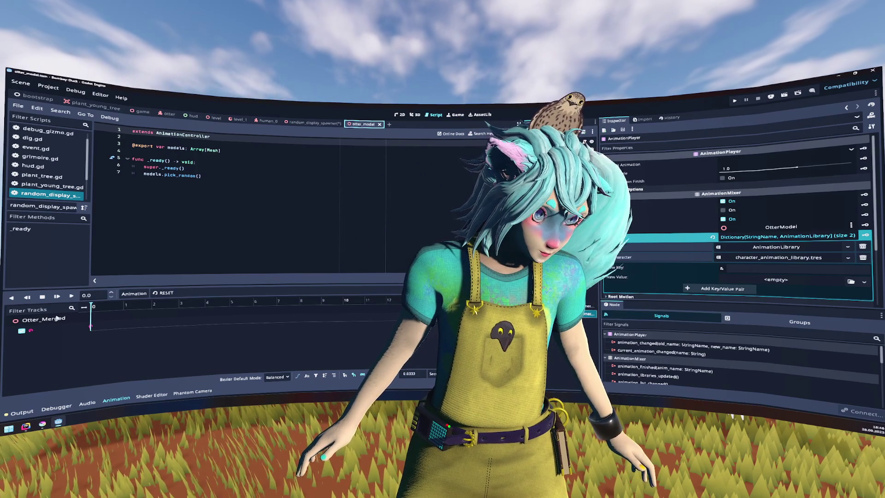
# Step: Preview the otter's Character/die and Character/idle animations
pyautogui.click(165, 292)
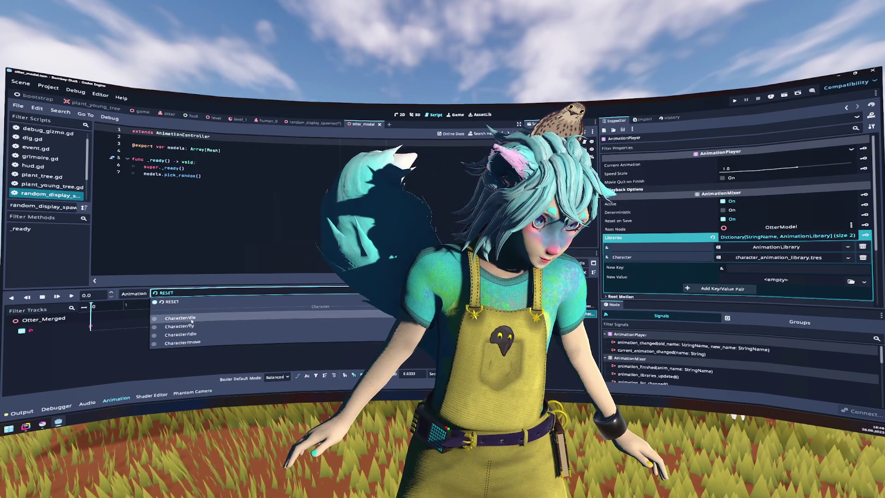
pyautogui.click(180, 318)
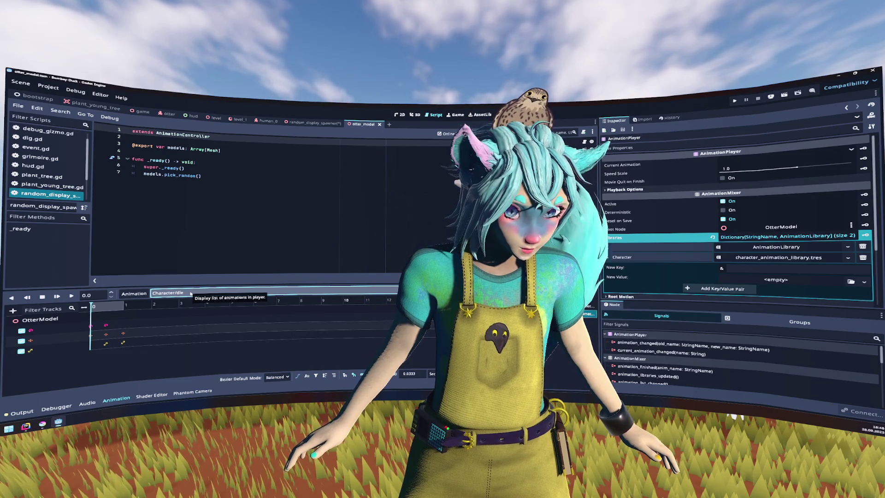
pyautogui.click(190, 293)
pyautogui.click(175, 330)
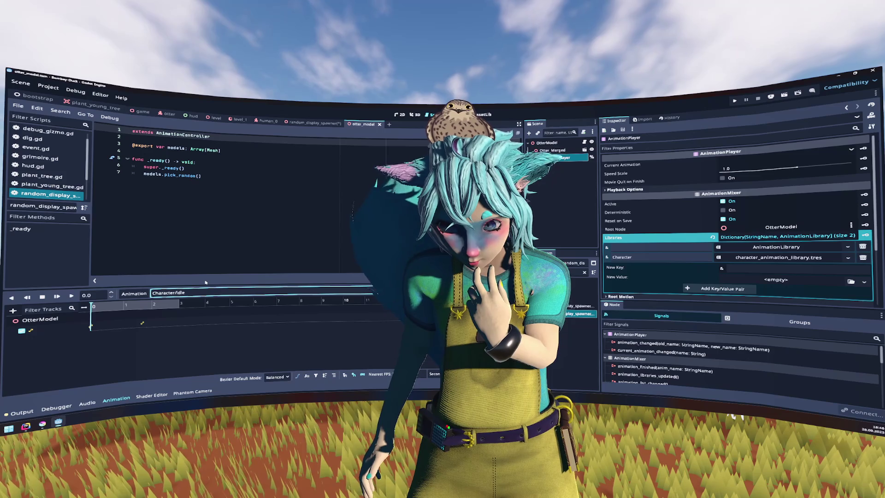
pyautogui.click(253, 197)
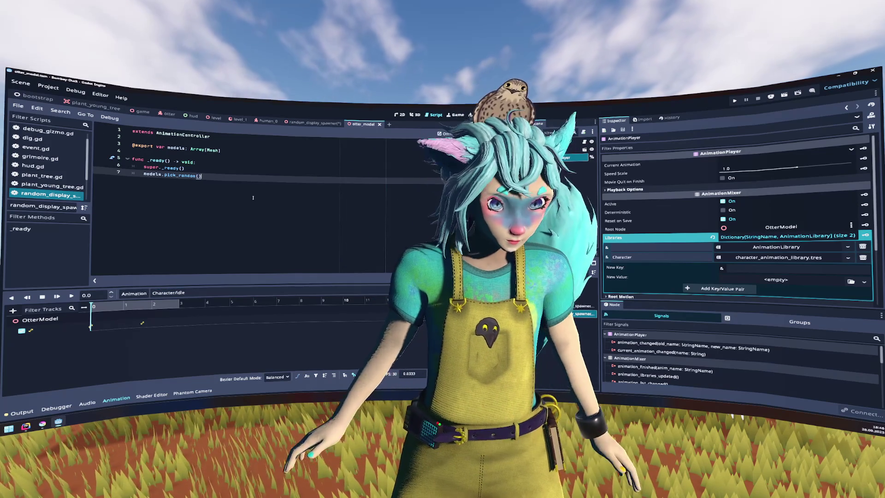
# Step: Quick-open fox.tscn and compare the fox_model and otter_model scenes
pyautogui.hotkey('shift', 'alt', 'o')
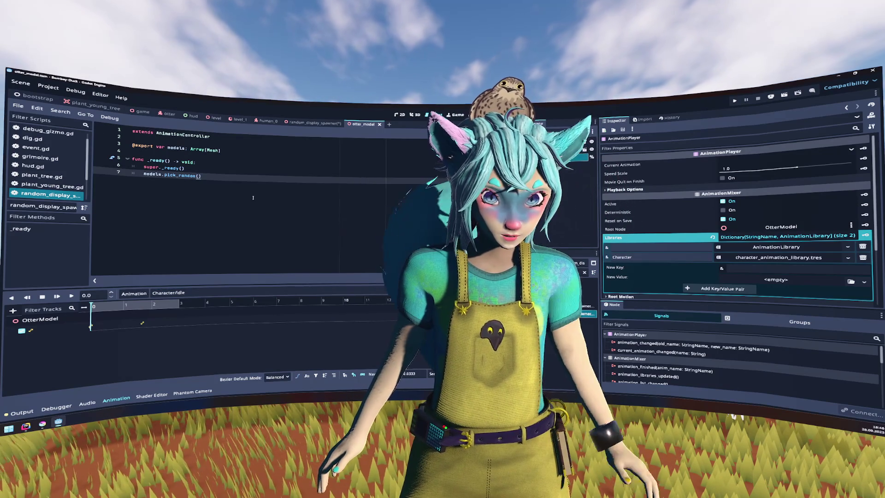
pyautogui.write('fo')
pyautogui.press('Return')
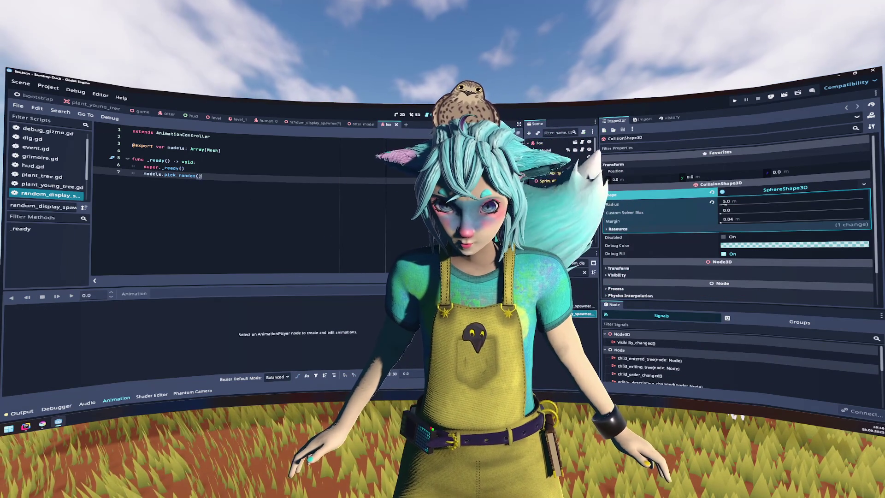
pyautogui.click(583, 150)
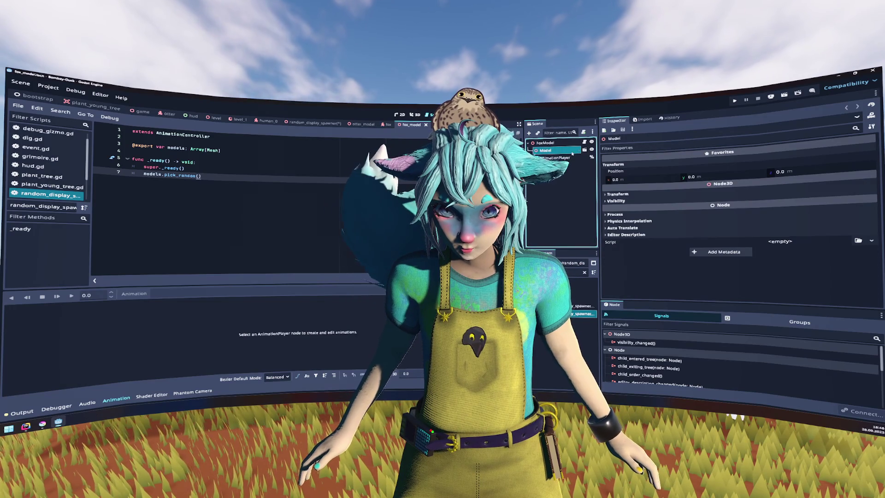
pyautogui.click(561, 157)
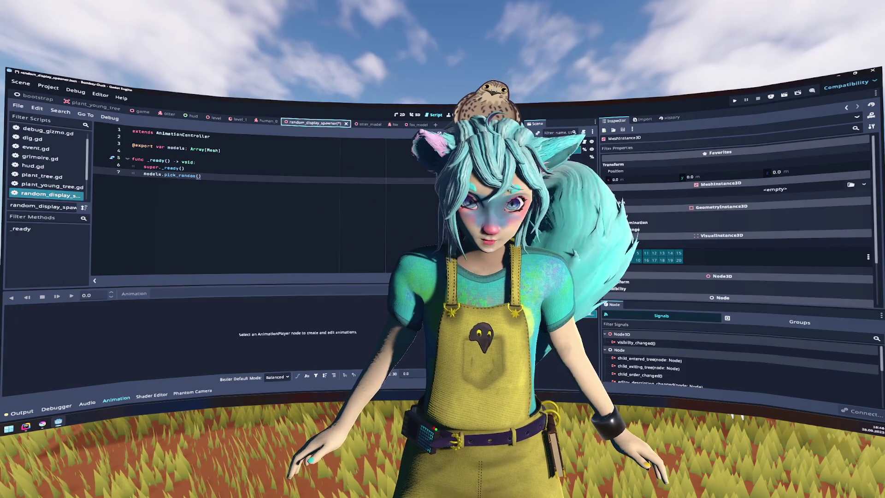
pyautogui.click(321, 122)
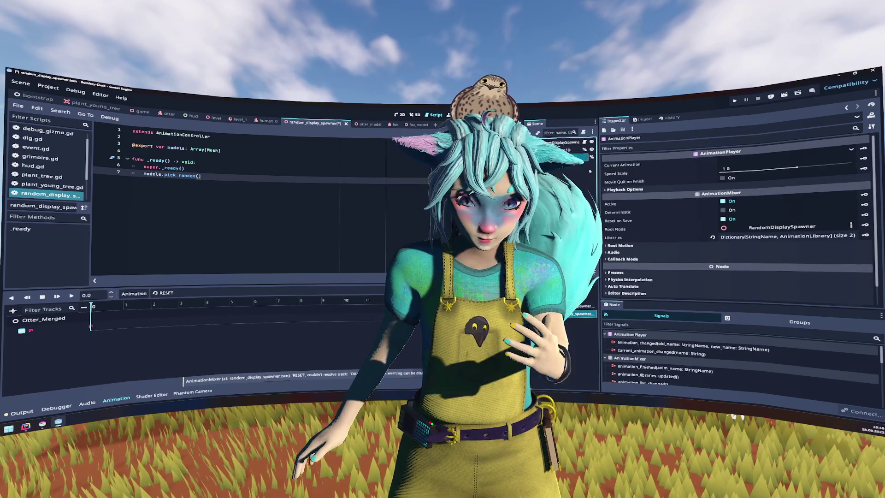
pyautogui.click(413, 124)
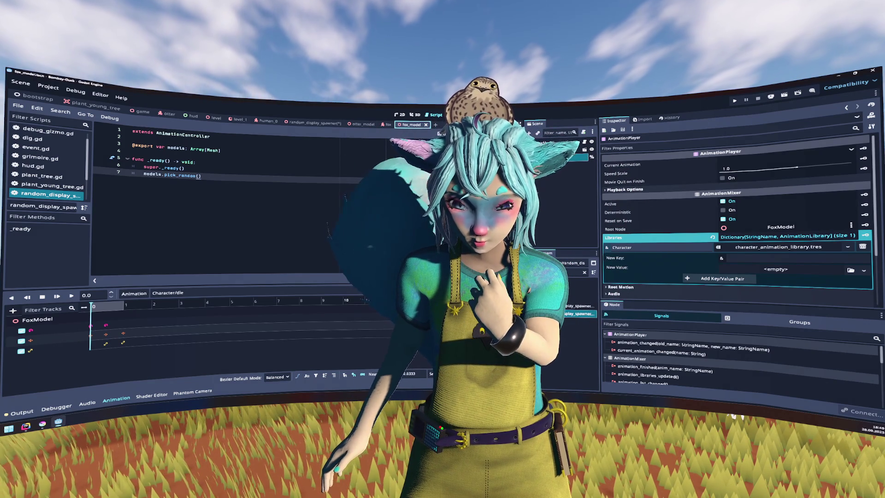
pyautogui.click(362, 124)
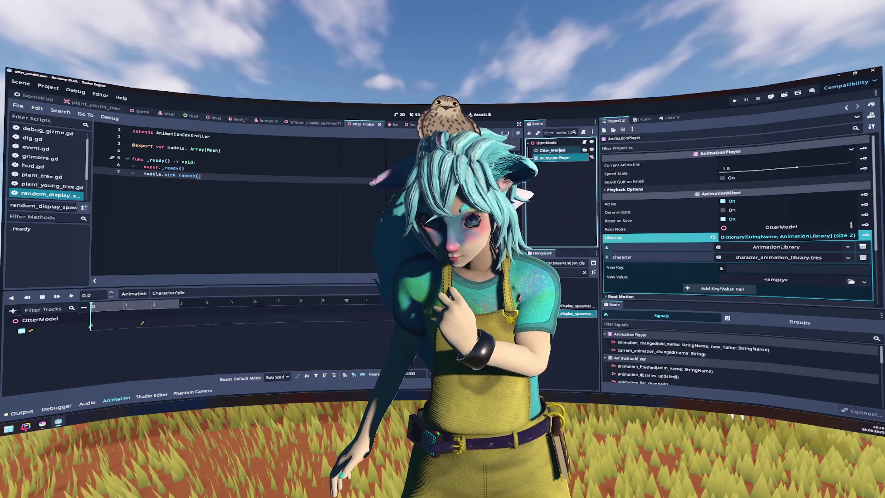
# Step: Delete the unnamed entry from the spawner AnimationPlayer's Libraries, then preview Character/die
pyautogui.click(315, 123)
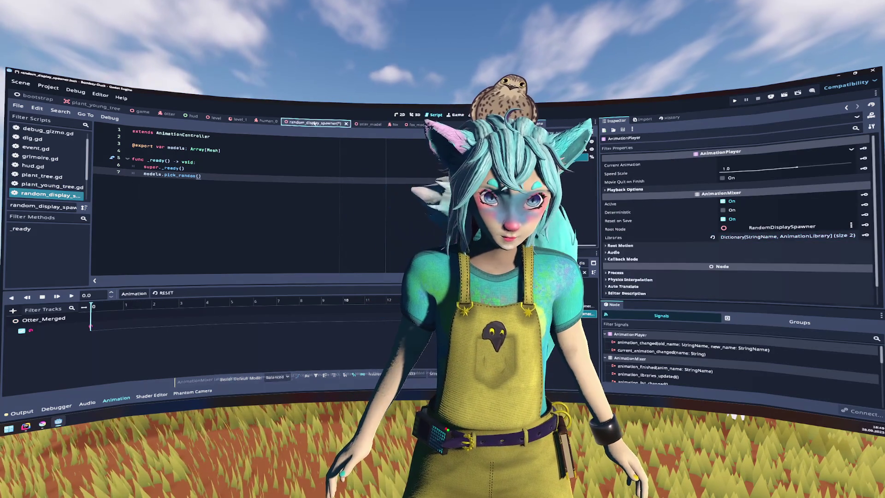
pyautogui.click(774, 237)
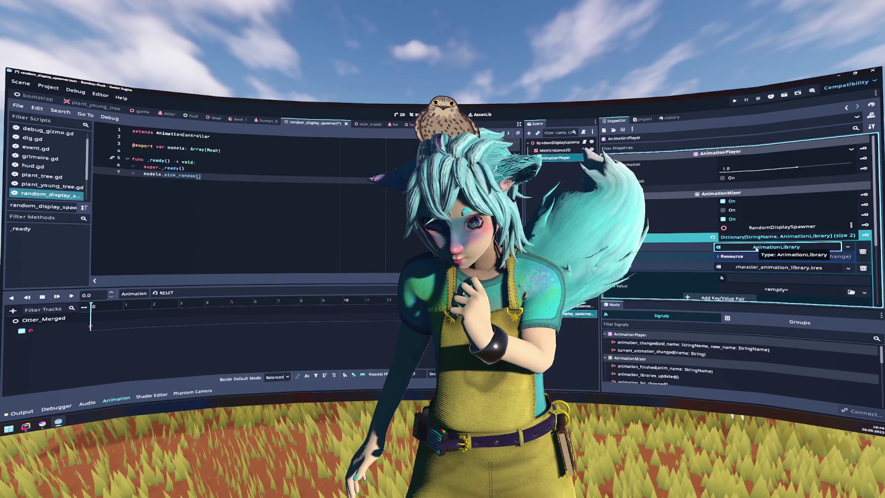
pyautogui.click(862, 246)
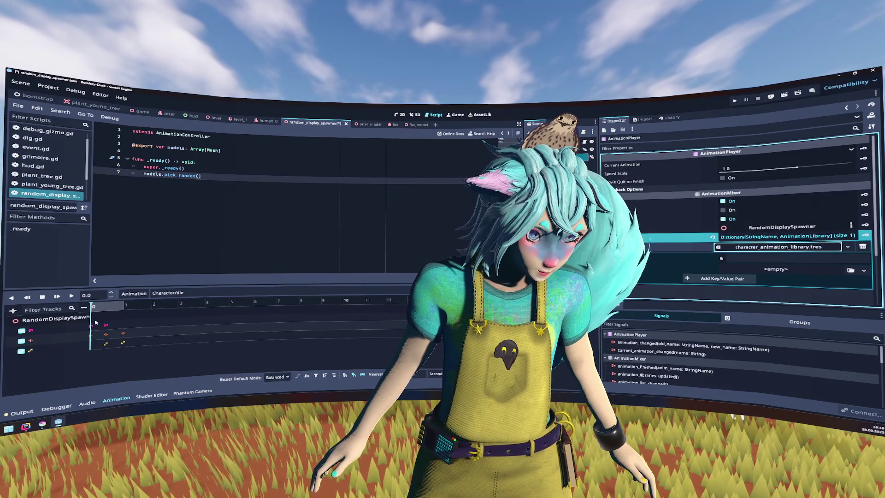
pyautogui.click(195, 294)
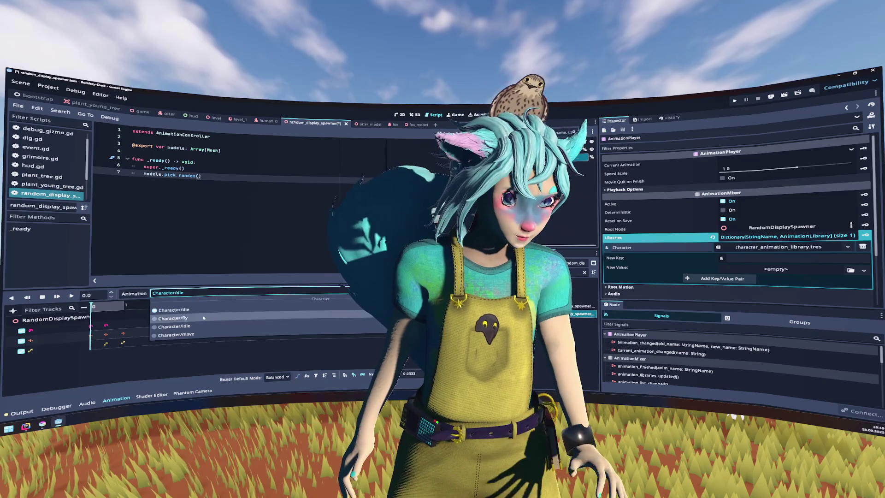
pyautogui.click(175, 318)
pyautogui.click(199, 293)
pyautogui.click(216, 311)
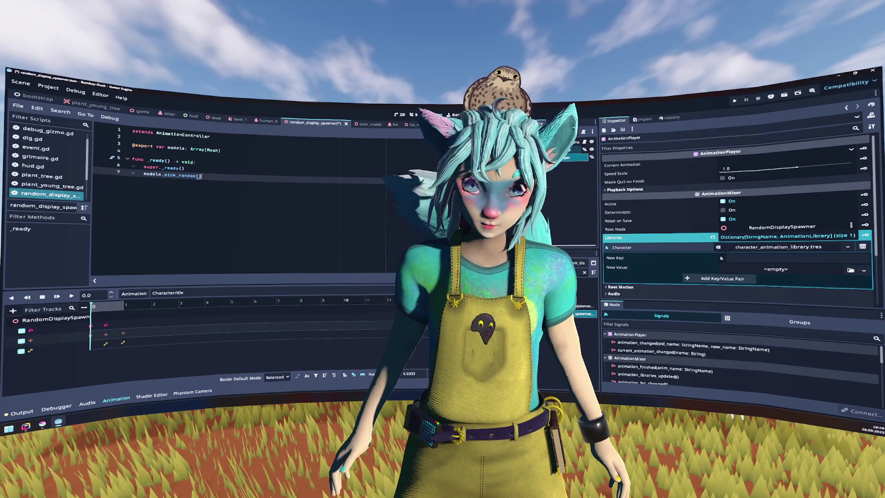
pyautogui.moveTo(583, 323); pyautogui.dragTo(181, 152)
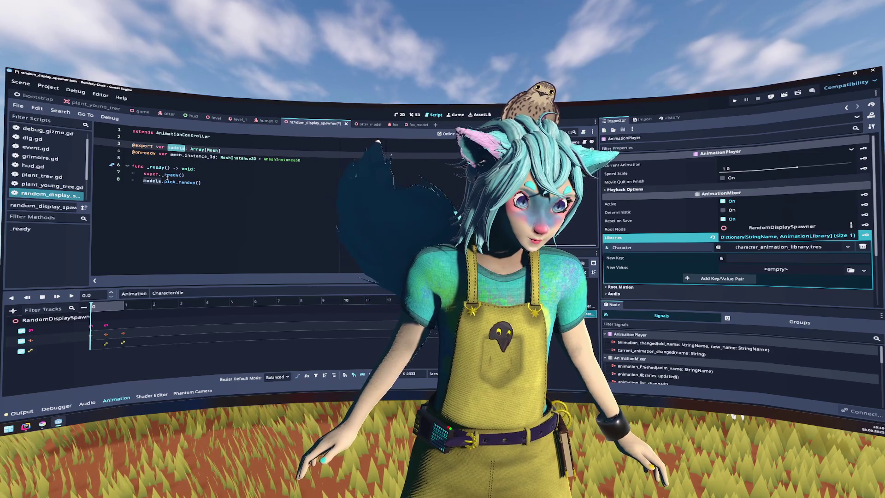
pyautogui.click(187, 156)
pyautogui.click(143, 181)
pyautogui.write('mesh_instance_3d.mesh')
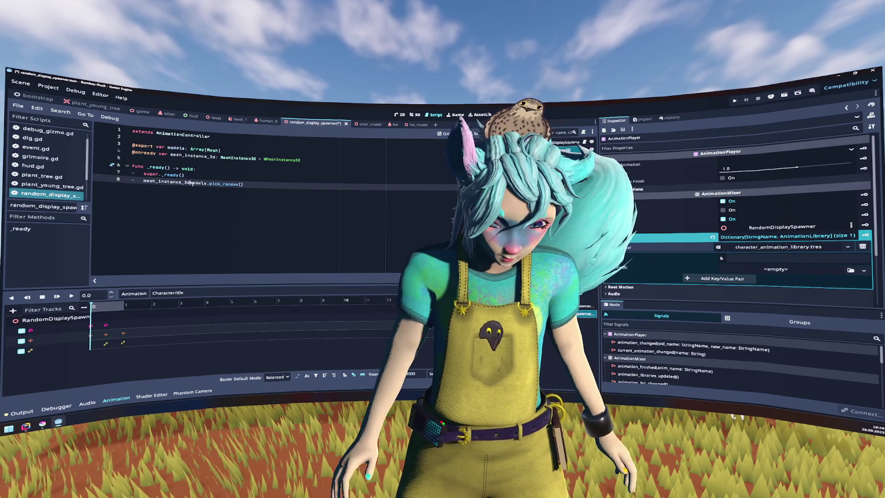
pyautogui.write(' =')
pyautogui.hotkey('ctrl', 'Delete')
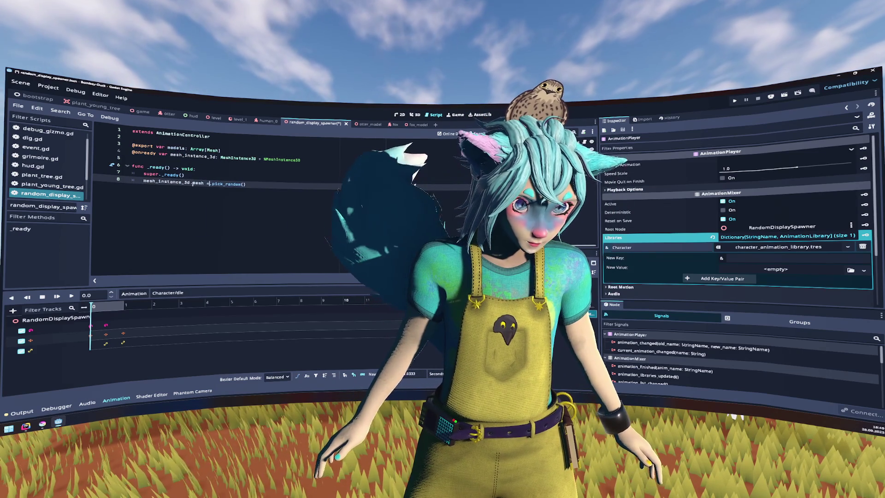
pyautogui.write('mod')
pyautogui.press('Return')
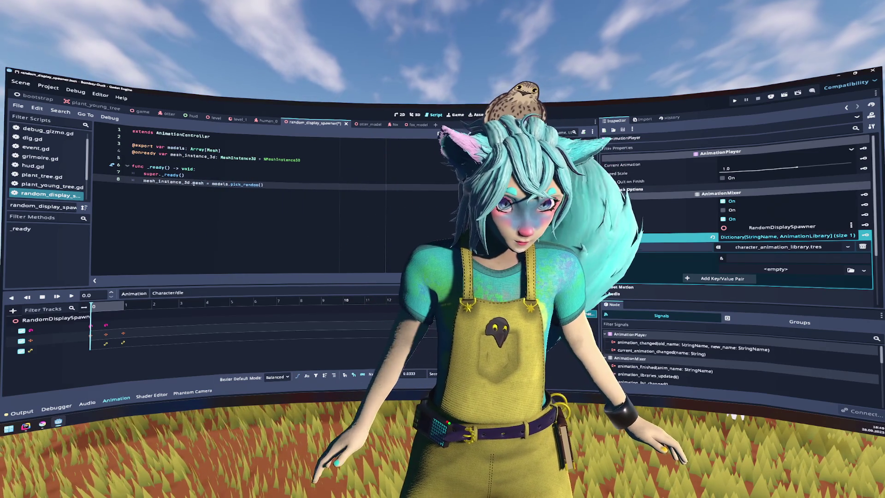
pyautogui.click(322, 175)
pyautogui.hotkey('ctrl', 's')
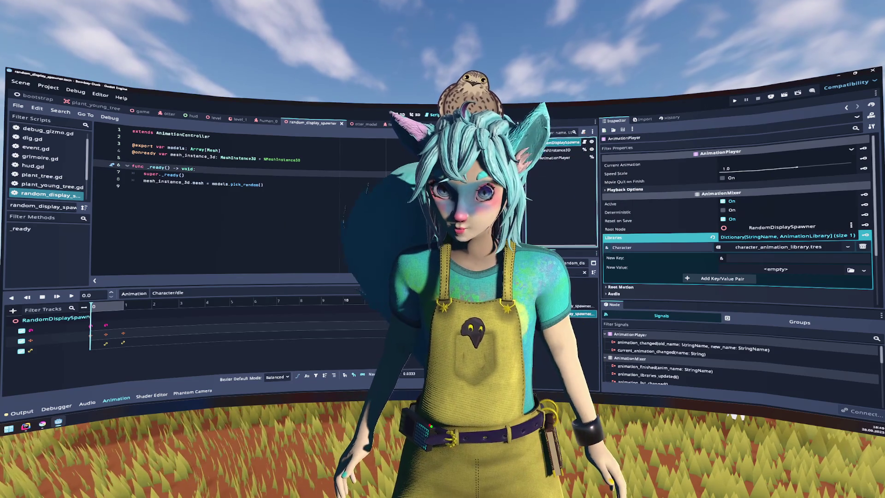
# Step: Check the RandomDisplaySpawner and MeshInstance3D nodes, add a blank line after the export, and return to human_0
pyautogui.click(564, 142)
pyautogui.press('Down')
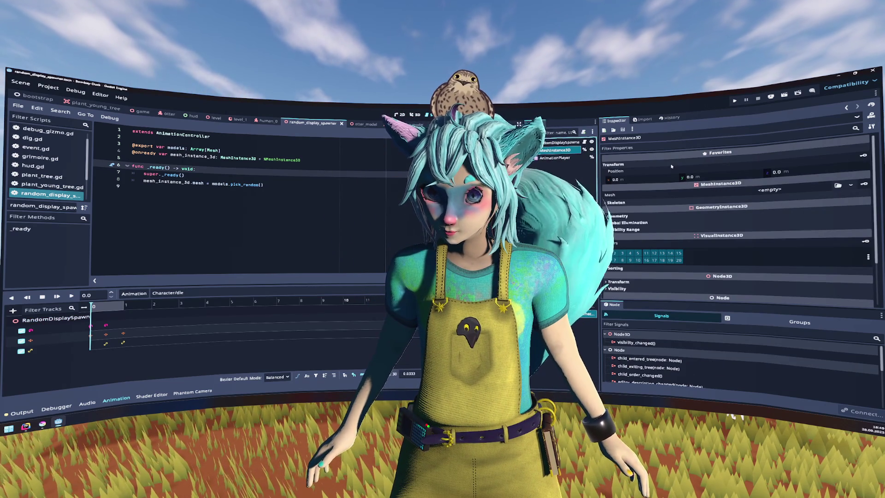
pyautogui.press('Up')
pyautogui.click(283, 152)
pyautogui.press('Return')
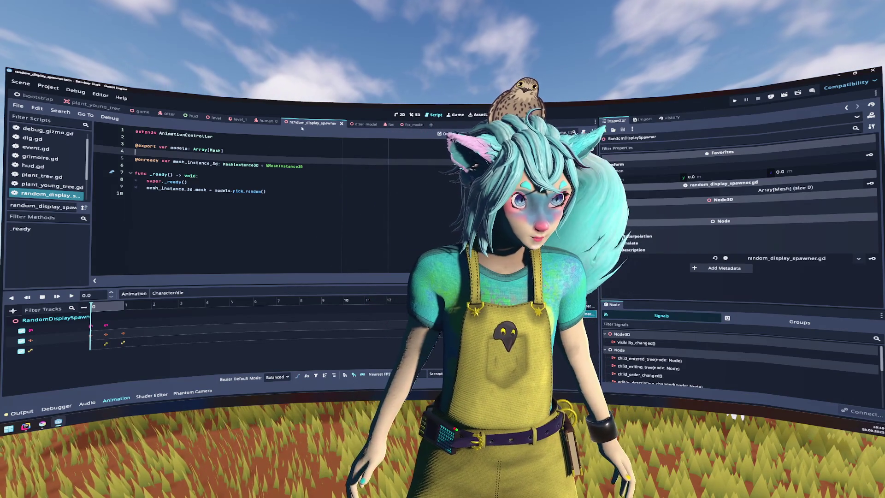
pyautogui.click(267, 120)
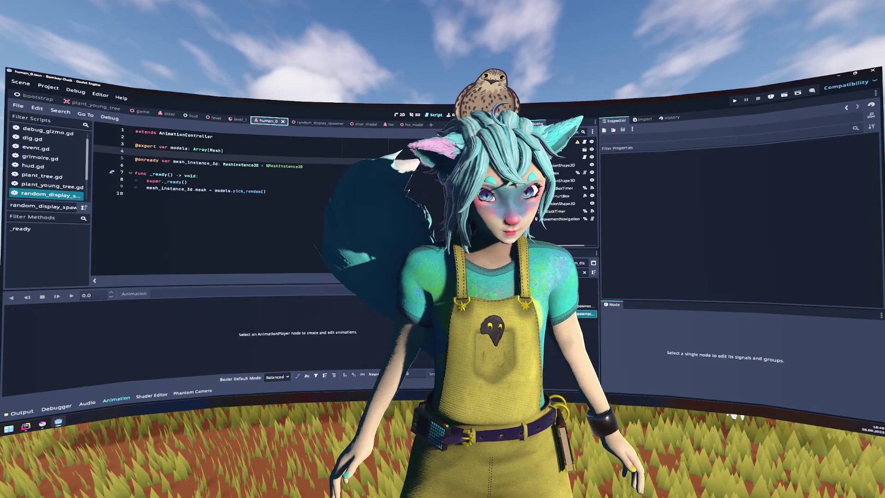
# Step: Add the RandomDisplaySpawner to the human scene, delete the old node, and size its Models array to 4
pyautogui.moveTo(555, 162); pyautogui.dragTo(555, 158)
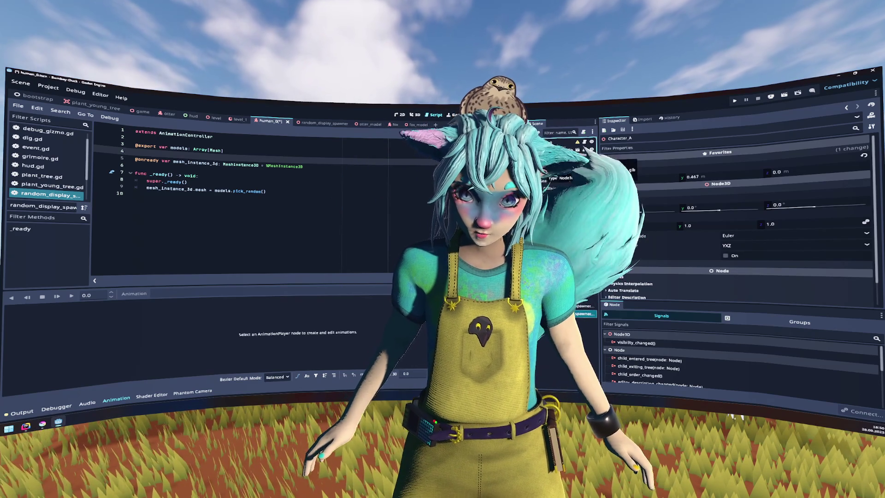
pyautogui.press('Delete')
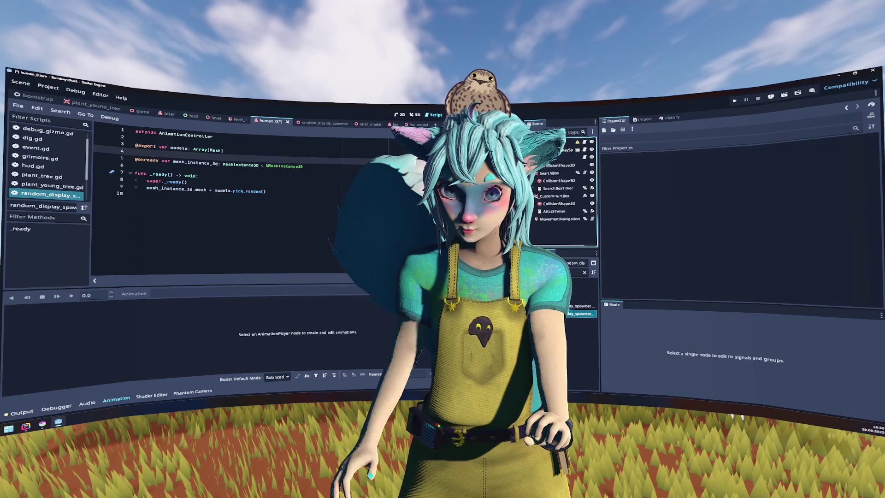
pyautogui.click(558, 149)
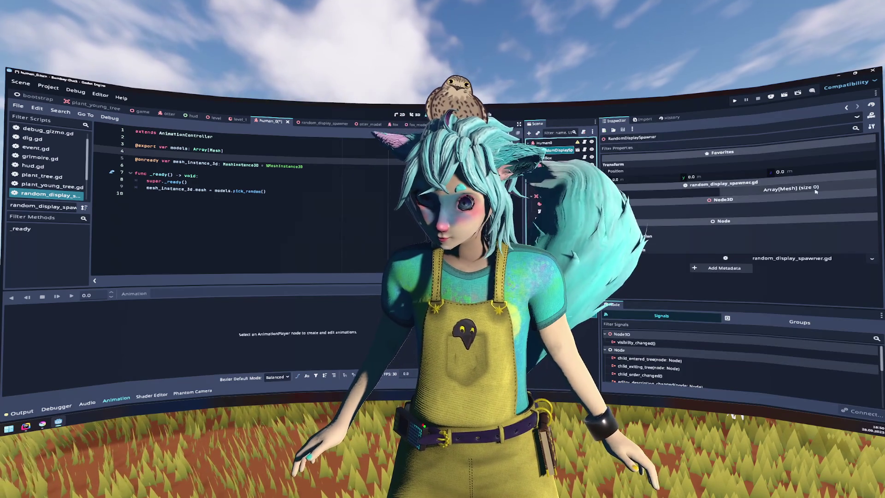
pyautogui.click(791, 187)
pyautogui.write('4')
pyautogui.press('Return')
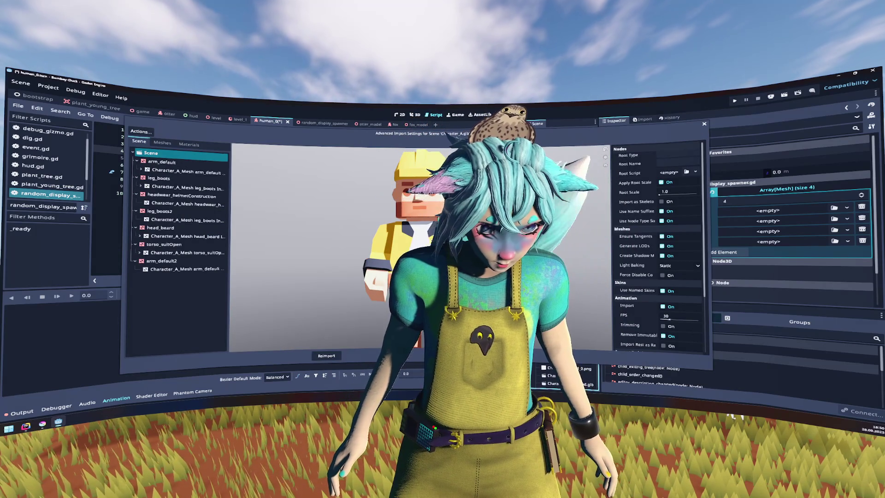
# Step: Enable Save to File on the merged character mesh as 'char' in res://assets/mesh and apply
pyautogui.press('Escape')
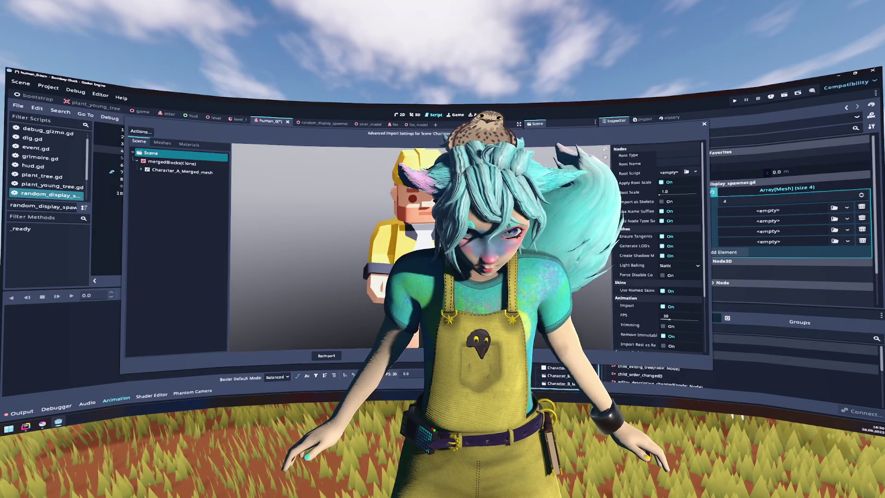
pyautogui.click(192, 172)
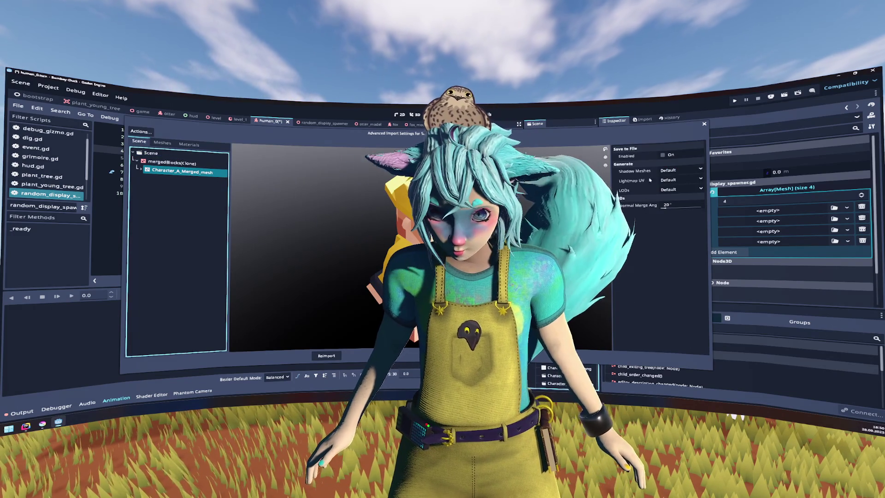
pyautogui.click(663, 155)
pyautogui.click(699, 163)
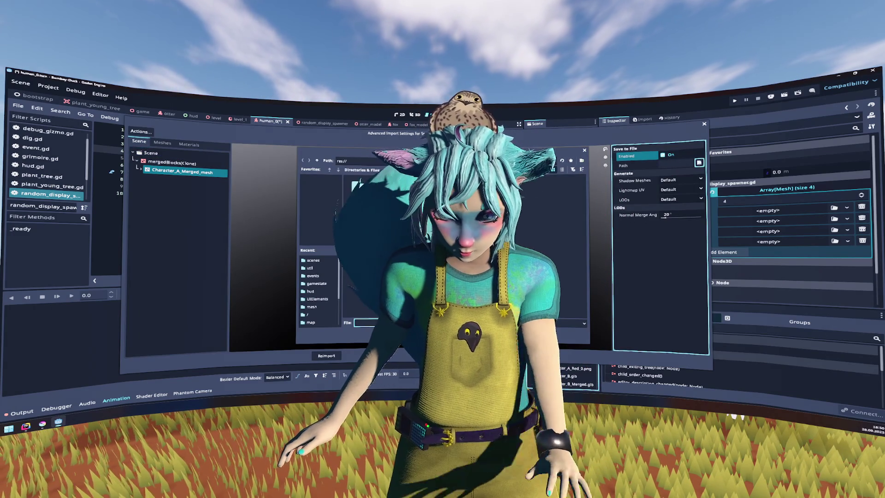
pyautogui.click(322, 308)
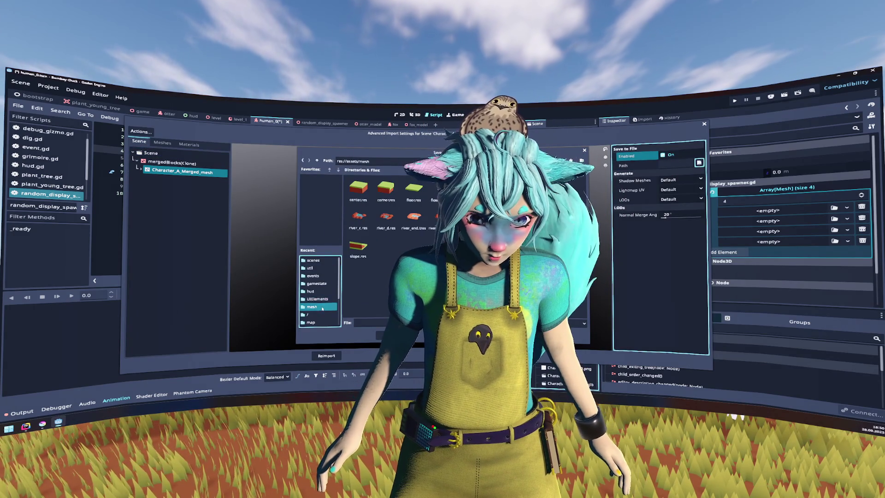
pyautogui.click(381, 322)
pyautogui.write('char')
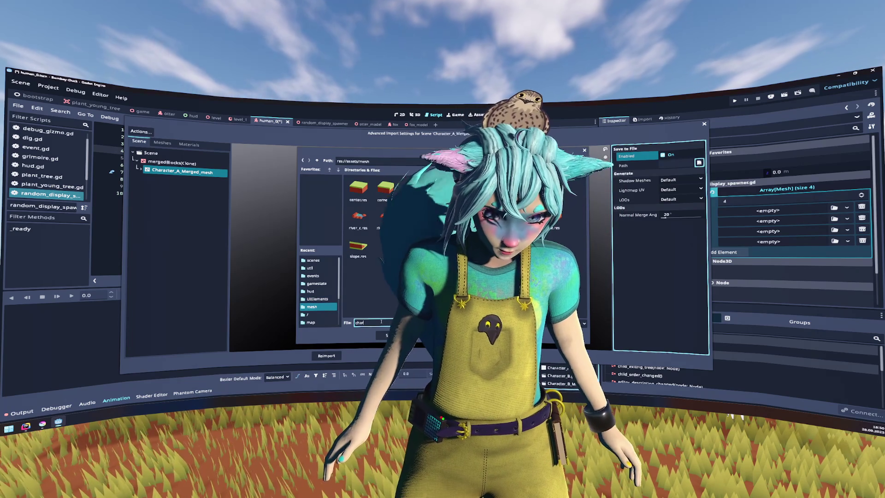
pyautogui.press('Return')
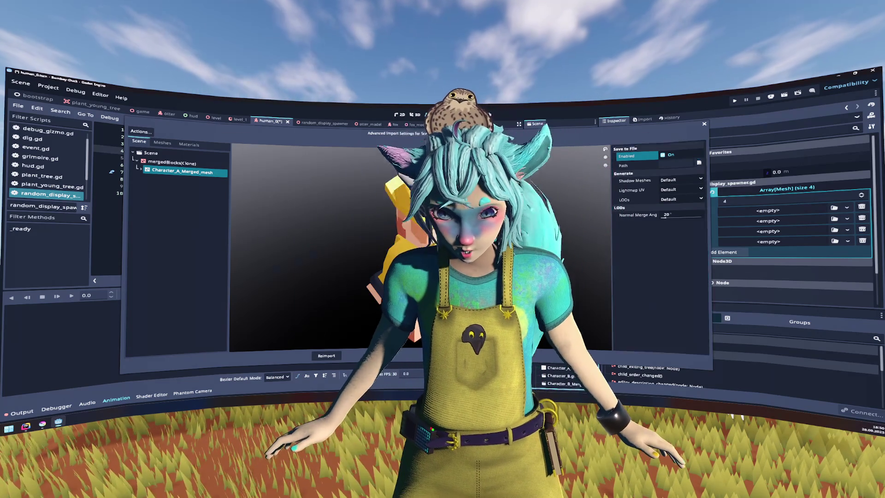
pyautogui.click(326, 355)
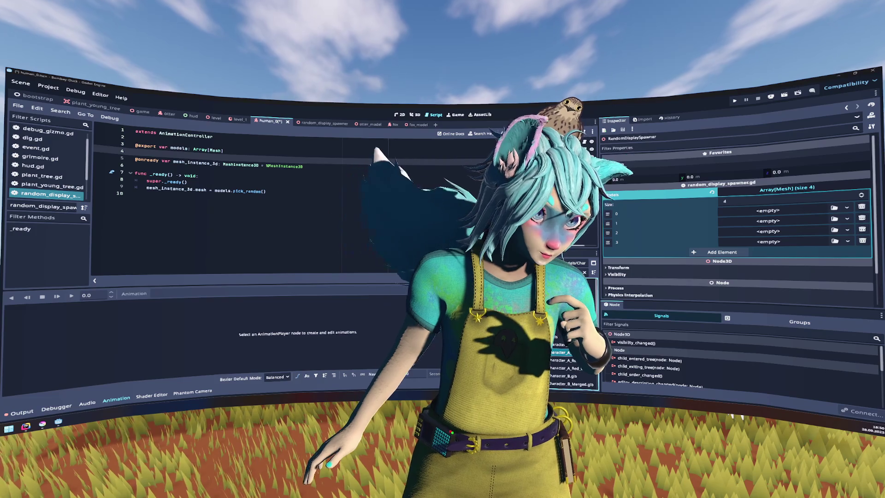
# Step: Switch to Blender, select all default objects, and delete the cube, camera and light
pyautogui.press('super+d')
pyautogui.press('super+d')
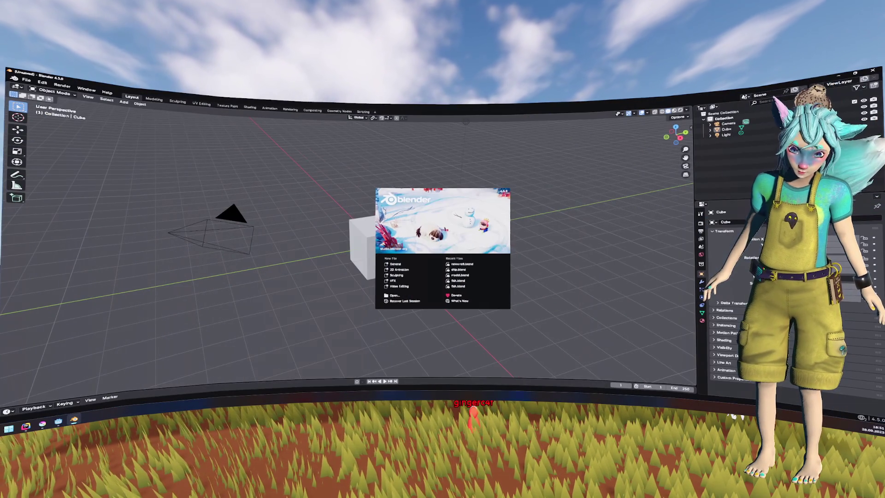
pyautogui.click(539, 203)
pyautogui.press('a')
pyautogui.press('Delete')
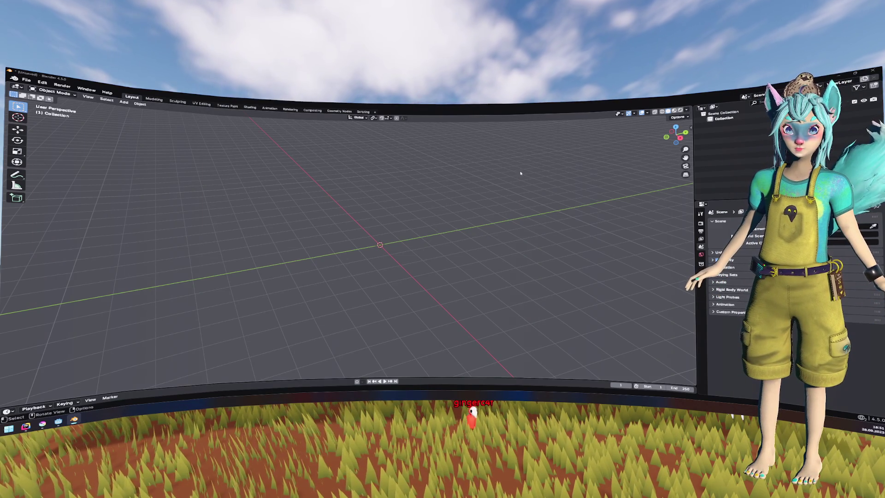
# Step: Open the project's Models folder in File Explorer from Godot's FileSystem panel
pyautogui.hotkey('alt', 'Tab')
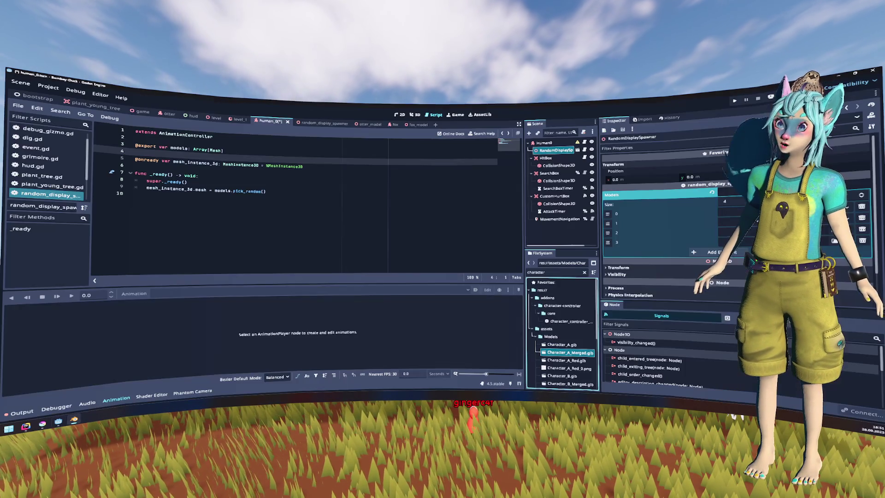
pyautogui.click(560, 337)
pyautogui.rightClick(560, 337)
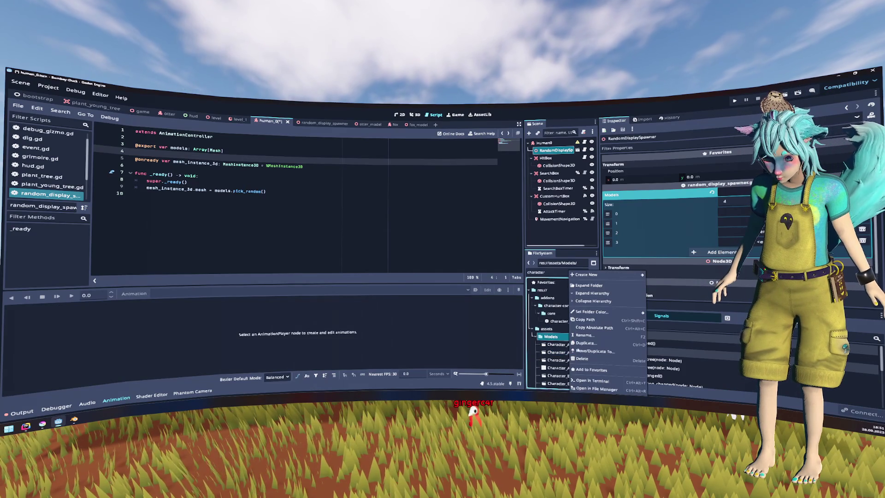
pyautogui.click(603, 390)
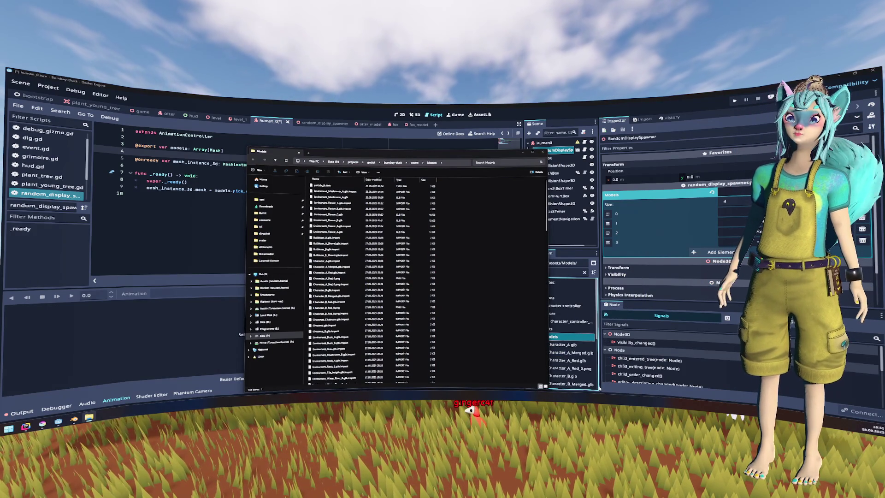
pyautogui.hotkey('alt', 'Tab')
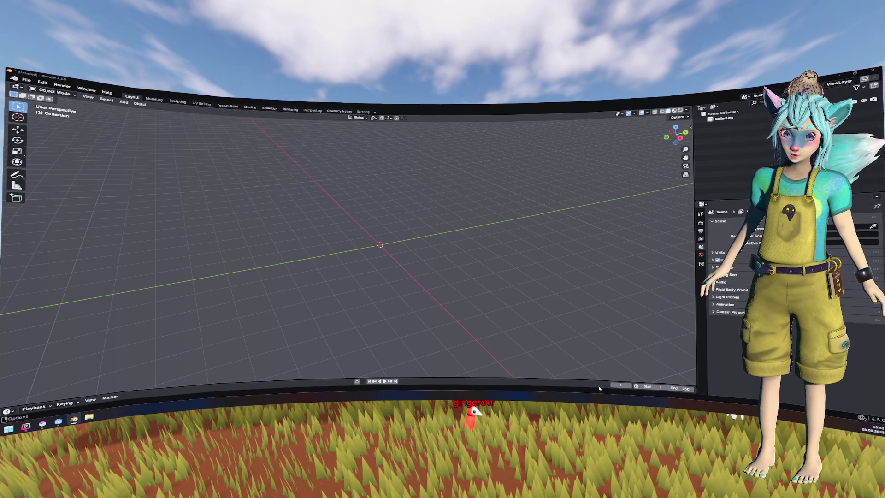
pyautogui.hotkey('alt', 'Tab')
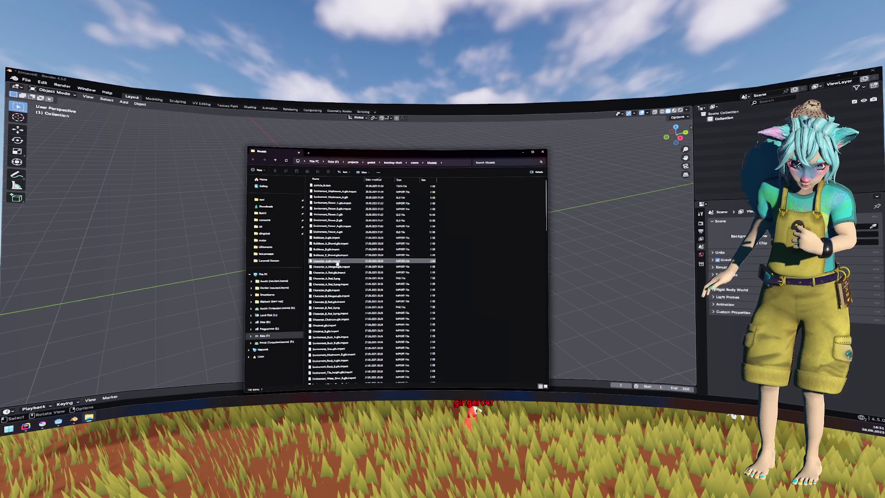
# Step: Drag Character_A_Merged.glb from the Models folder into Blender and import it as glTF 2.0
pyautogui.scroll(-2, 502, 243)
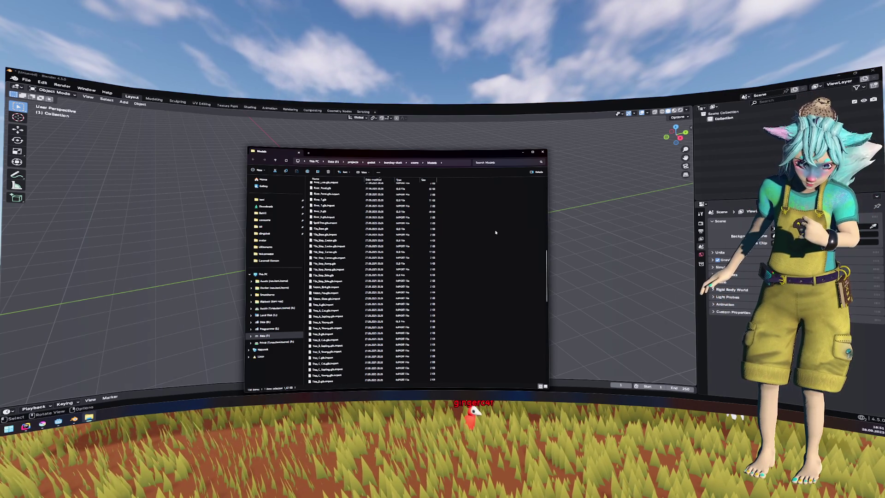
pyautogui.scroll(-3, 496, 238)
pyautogui.scroll(5, 496, 233)
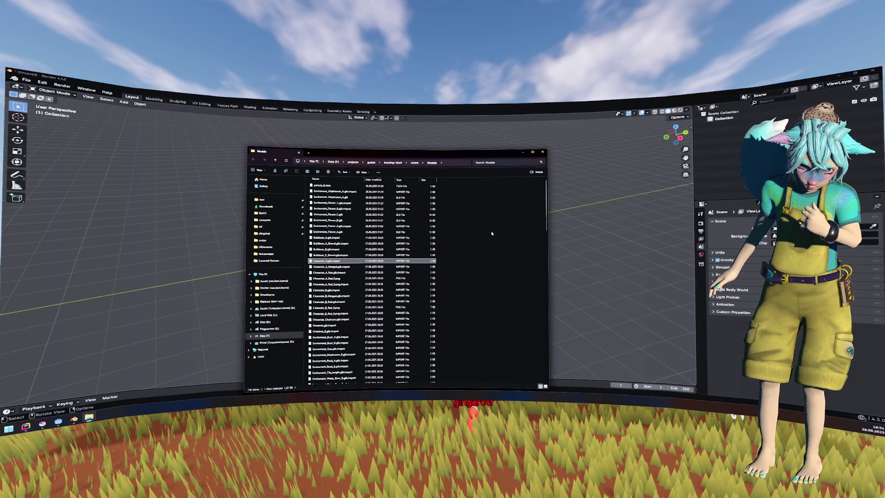
pyautogui.click(343, 278)
pyautogui.scroll(-4, 461, 267)
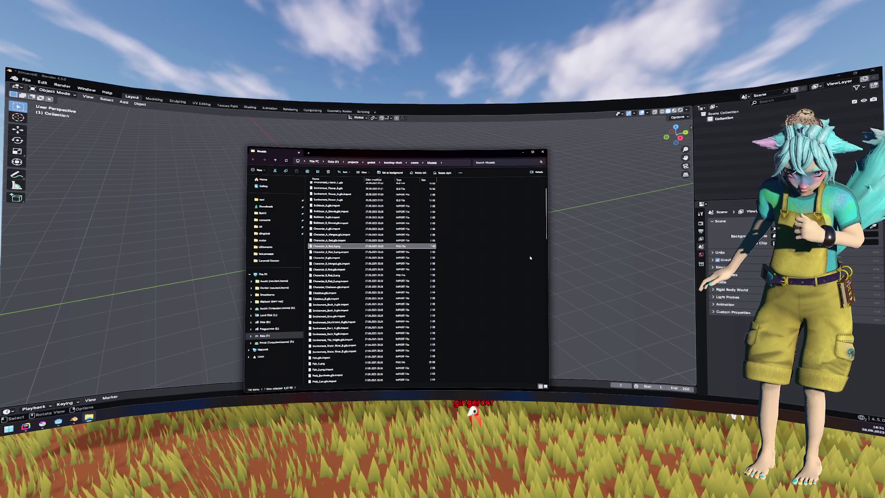
pyautogui.click(530, 258)
pyautogui.scroll(-10, 530, 258)
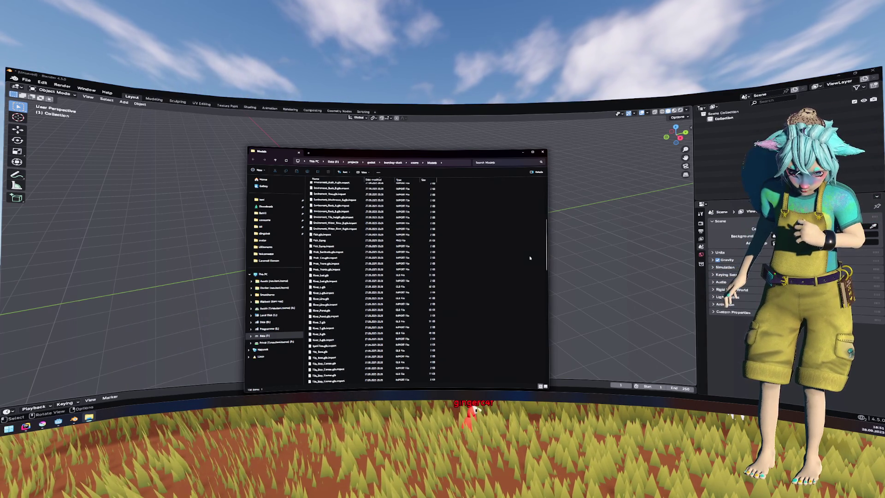
pyautogui.scroll(-8, 530, 259)
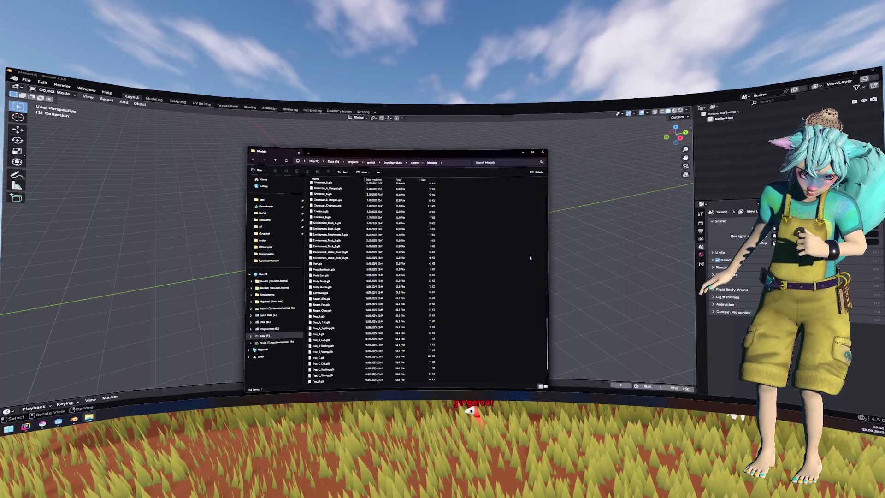
pyautogui.scroll(8, 530, 258)
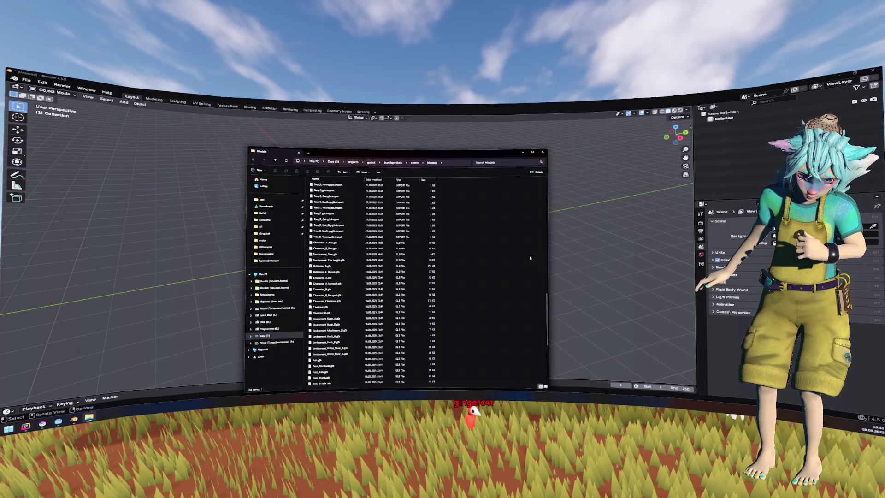
pyautogui.click(337, 284)
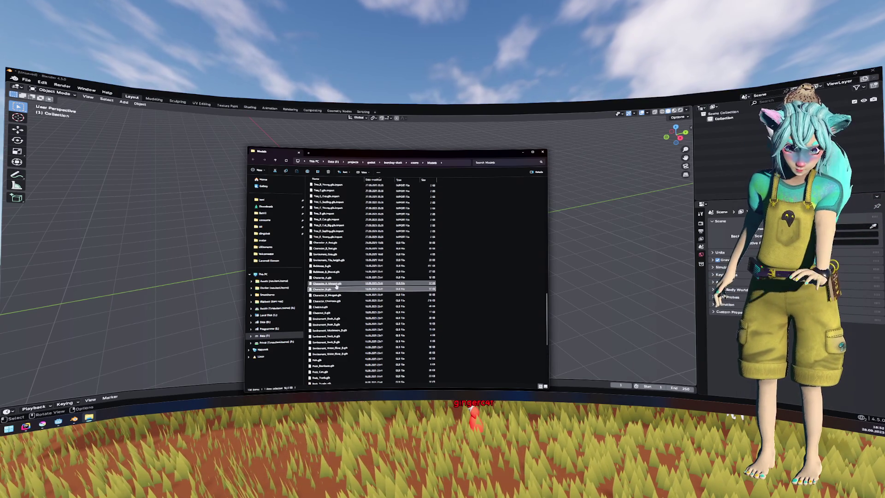
pyautogui.moveTo(336, 284); pyautogui.dragTo(631, 266)
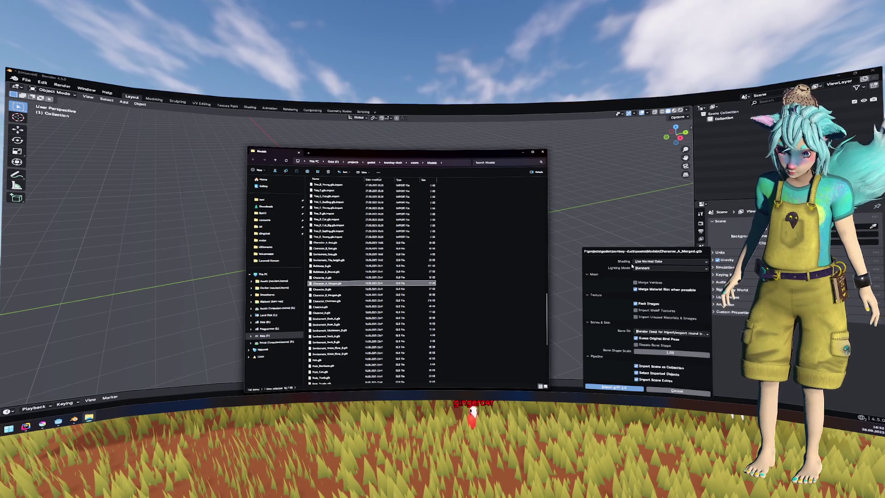
pyautogui.click(613, 387)
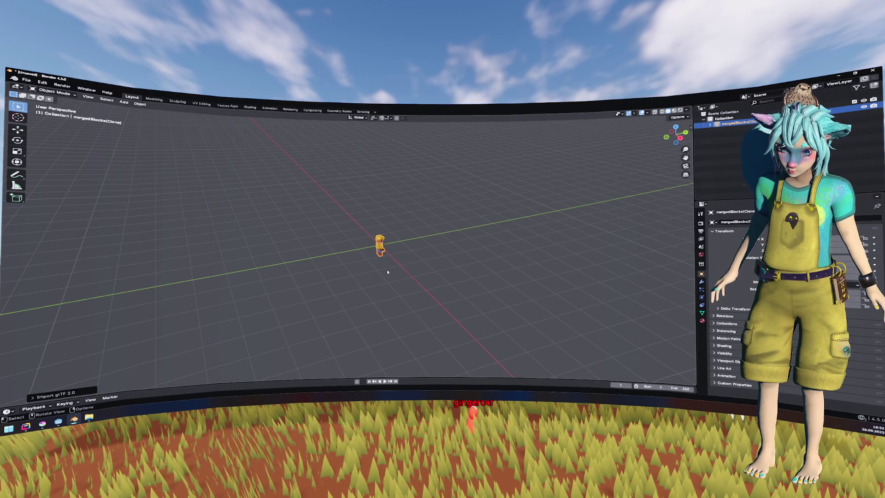
# Step: Enter Edit Mode on the character and merge vertices By Distance, removing 724 duplicates
pyautogui.press('KP_1')
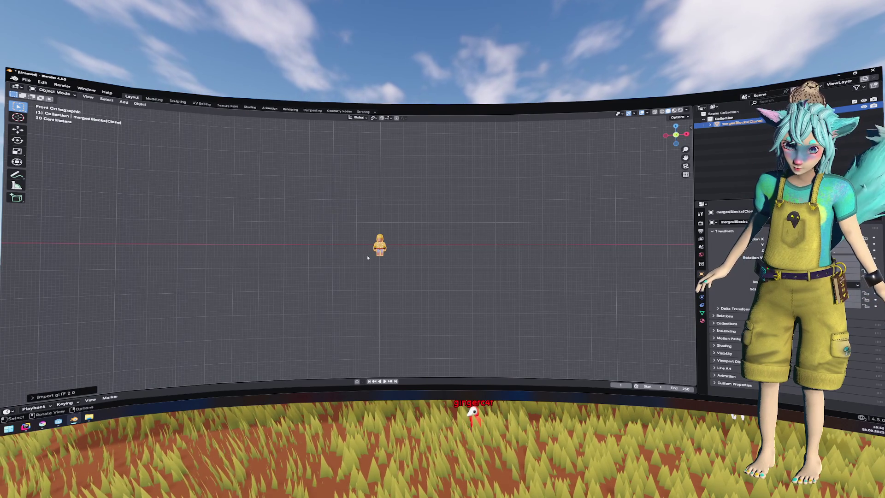
pyautogui.scroll(8, 367, 255)
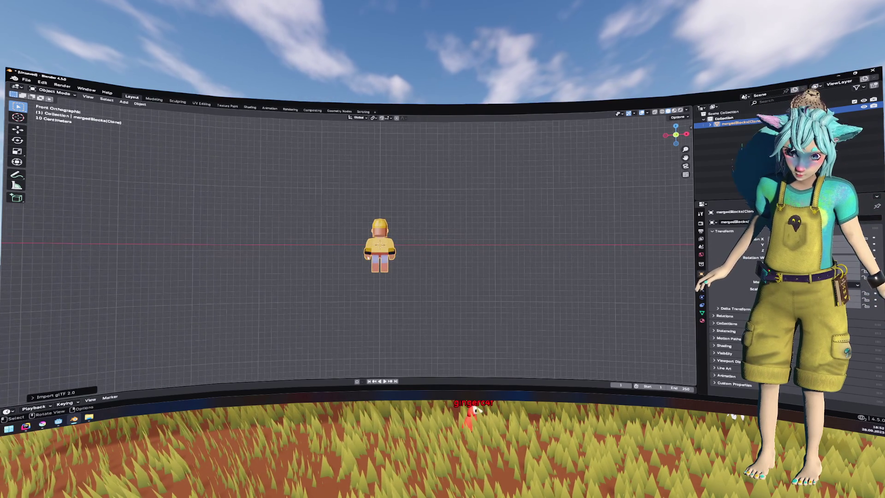
pyautogui.moveTo(378, 294); pyautogui.dragTo(379, 281)
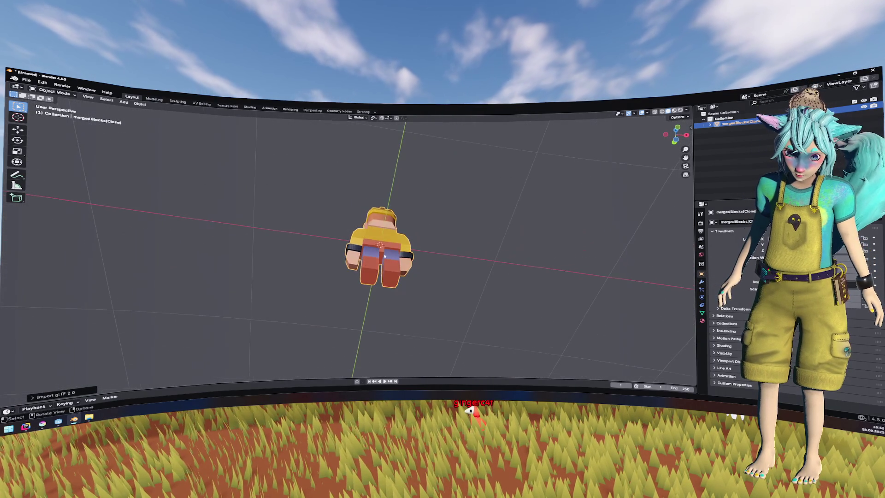
pyautogui.press('Tab')
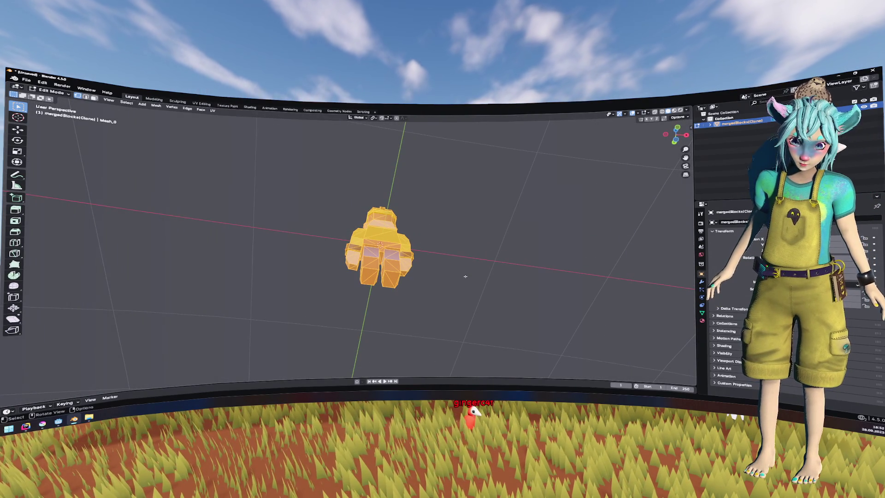
pyautogui.press('m')
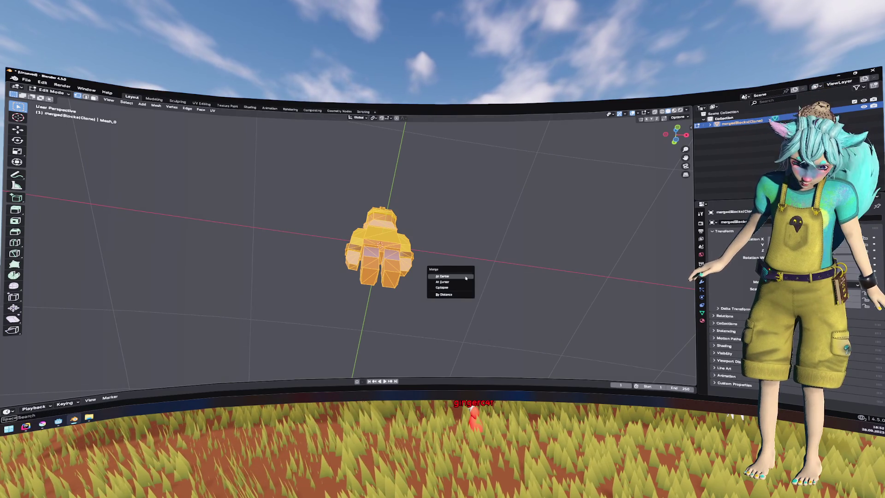
pyautogui.press('b')
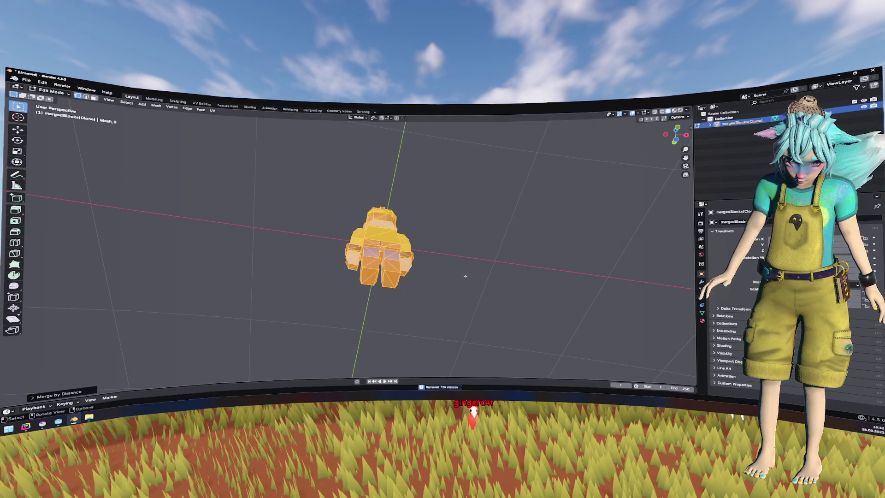
# Step: Select the two front leg faces to inspect the mesh, then leave Edit Mode
pyautogui.scroll(3, 465, 276)
pyautogui.moveTo(452, 278); pyautogui.dragTo(450, 265)
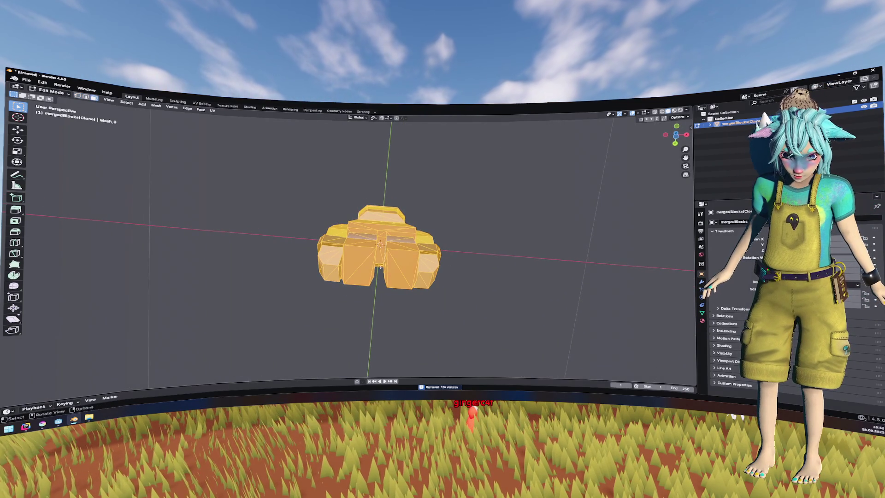
pyautogui.hotkey('alt', 'a')
pyautogui.click(359, 265)
pyautogui.keyDown('shift'); pyautogui.click(401, 270); pyautogui.keyUp('shift')
pyautogui.moveTo(401, 270)
pyautogui.mouseDown()
pyautogui.moveTo(504, 198)
pyautogui.moveTo(492, 222)
pyautogui.moveTo(452, 250)
pyautogui.moveTo(507, 251)
pyautogui.mouseUp()
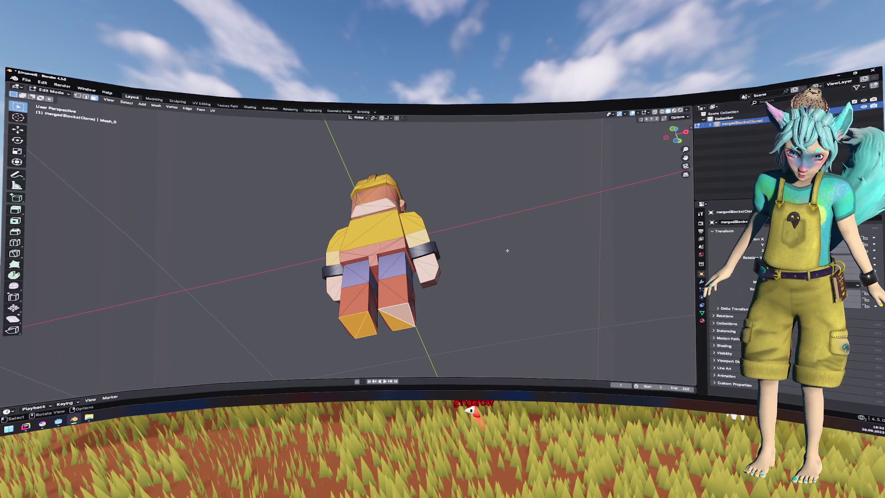
pyautogui.hotkey('ctrl', 'Tab')
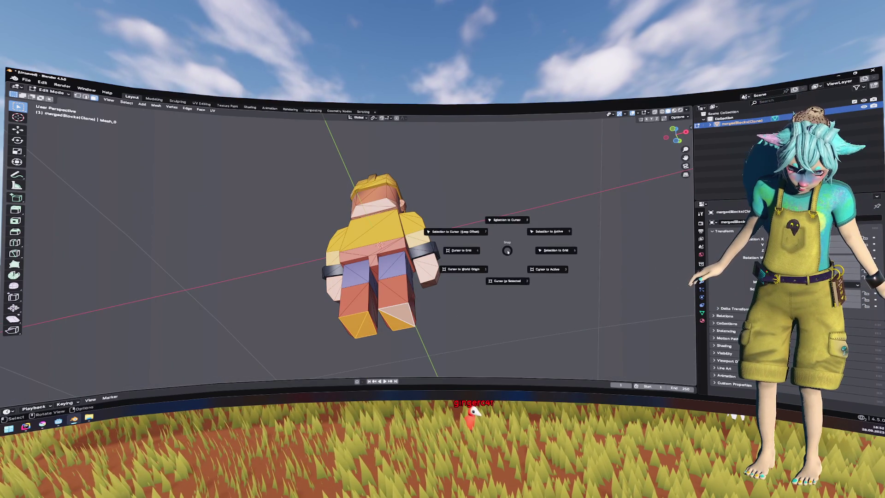
# Step: Reposition the character's origin, show its transform panel, and clear its location with Alt+G
pyautogui.click(455, 245)
pyautogui.rightClick(397, 257)
pyautogui.moveTo(399, 261)
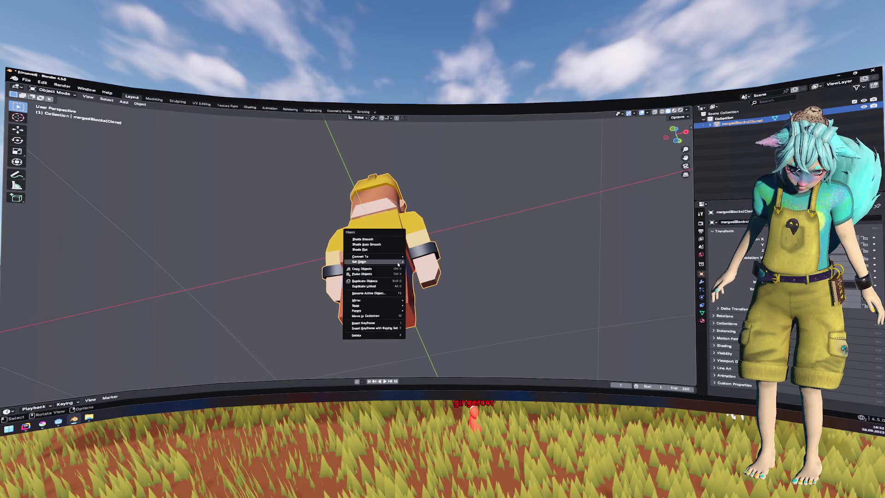
pyautogui.click(441, 272)
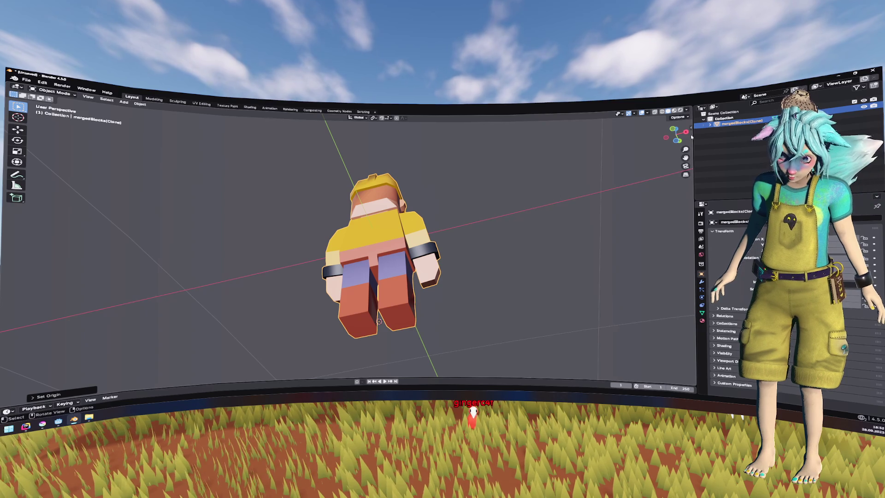
pyautogui.press('n')
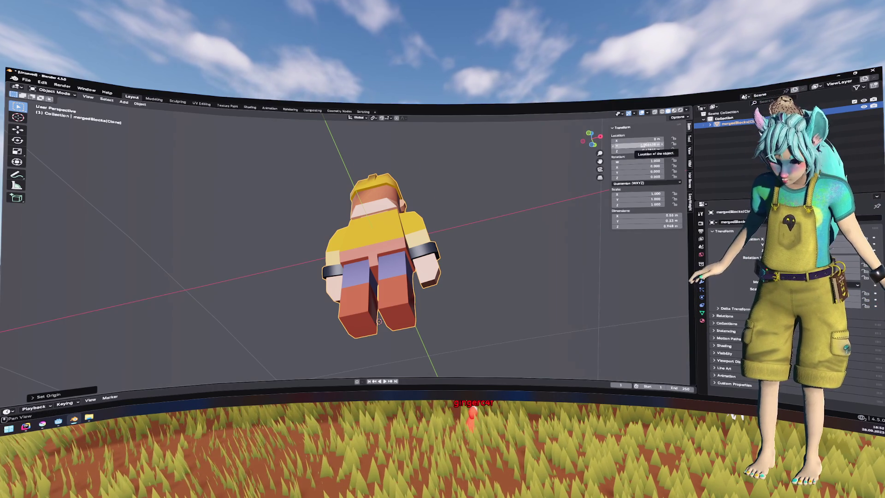
pyautogui.hotkey('alt', 'g')
pyautogui.moveTo(591, 138); pyautogui.dragTo(595, 138)
pyautogui.scroll(-6, 408, 224)
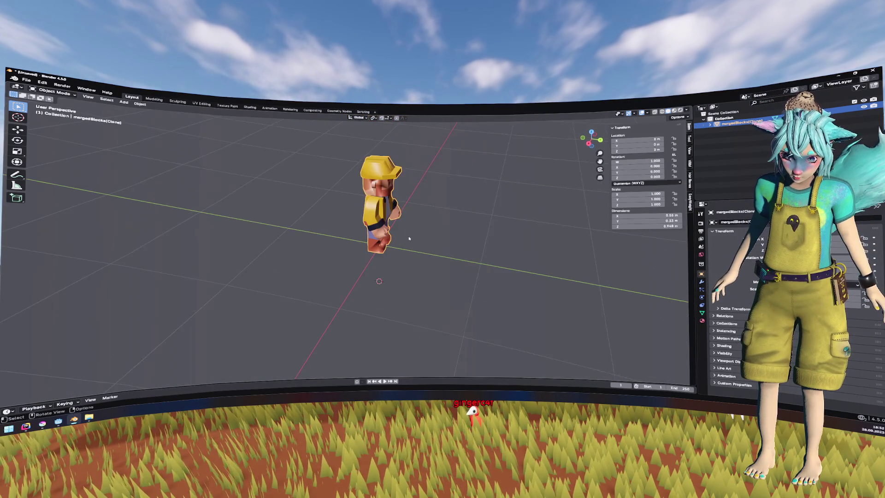
pyautogui.moveTo(431, 229)
pyautogui.mouseDown()
pyautogui.moveTo(400, 211)
pyautogui.moveTo(420, 194)
pyautogui.moveTo(408, 215)
pyautogui.mouseUp()
pyautogui.scroll(4, 401, 210)
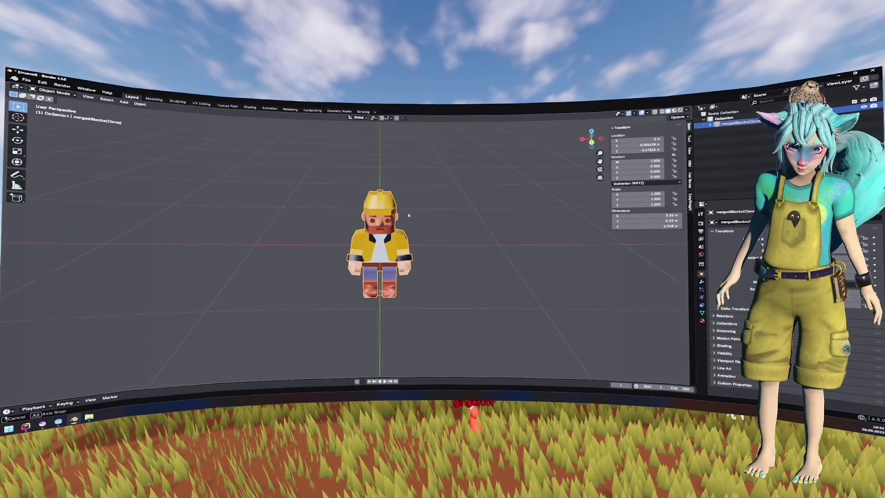
pyautogui.hotkey('alt', 'g')
pyautogui.moveTo(406, 200)
pyautogui.mouseDown()
pyautogui.moveTo(428, 200)
pyautogui.moveTo(437, 221)
pyautogui.mouseUp()
# Step: Recenter the origin again, switch to front view, and move the character back to the world origin
pyautogui.press('Tab')
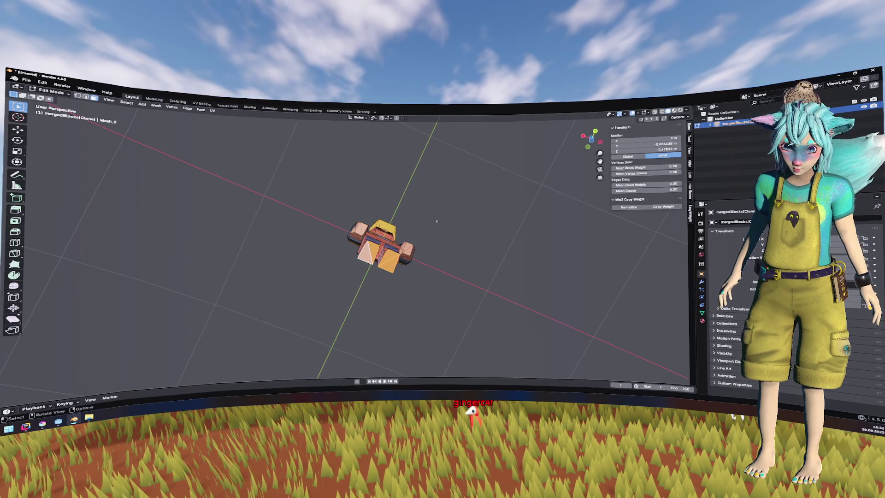
pyautogui.press('Tab')
pyautogui.rightClick(386, 235)
pyautogui.moveTo(386, 235)
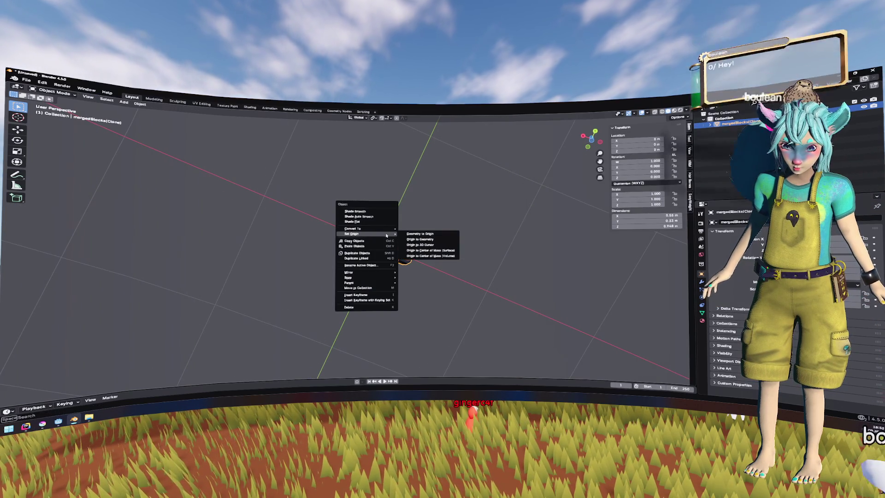
pyautogui.click(429, 239)
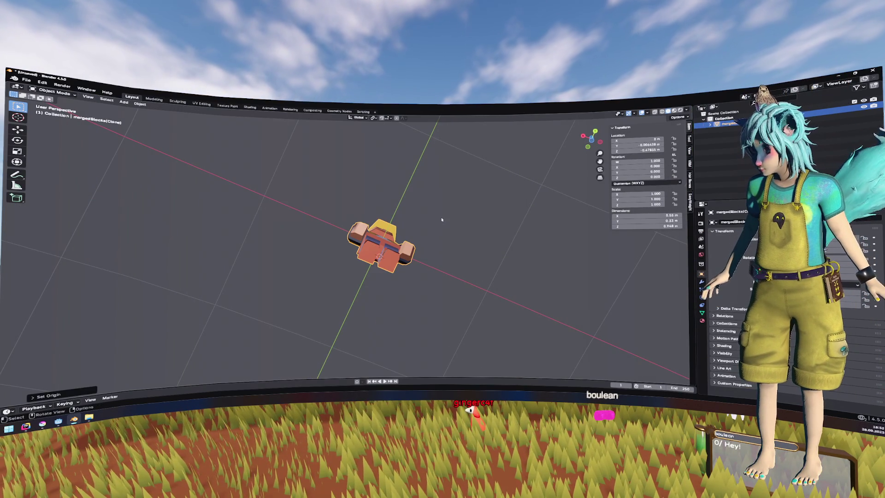
pyautogui.press('KP_1')
pyautogui.moveTo(435, 239); pyautogui.dragTo(461, 212)
pyautogui.hotkey('alt', 'g')
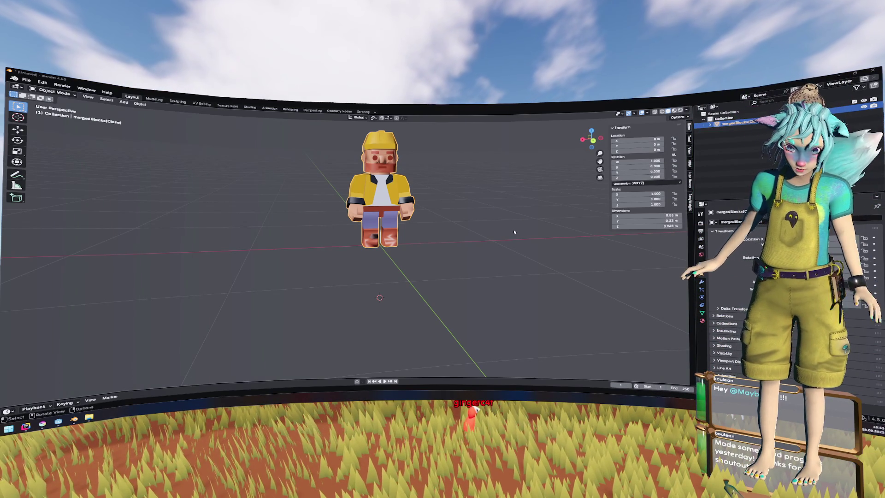
# Step: Choose File > Export > glTF 2.0 (.glb/.gltf) for the character
pyautogui.moveTo(452, 188); pyautogui.dragTo(463, 193)
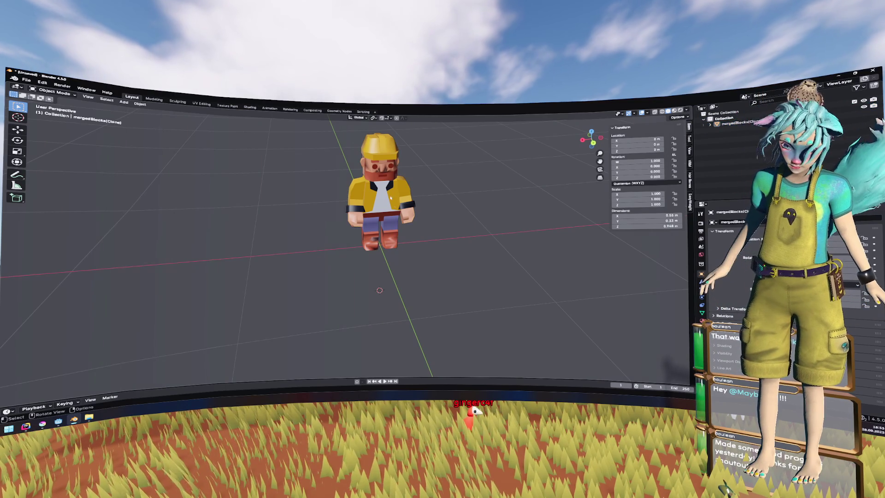
pyautogui.click(27, 80)
pyautogui.moveTo(106, 180)
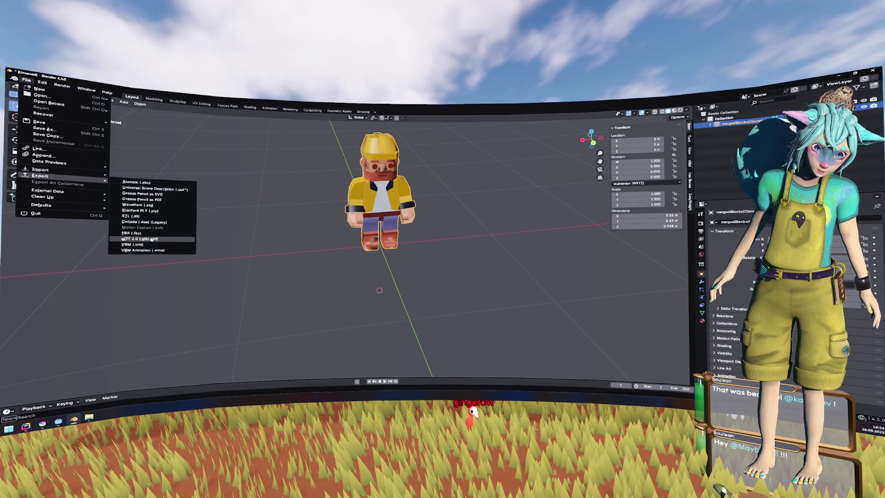
pyautogui.click(139, 239)
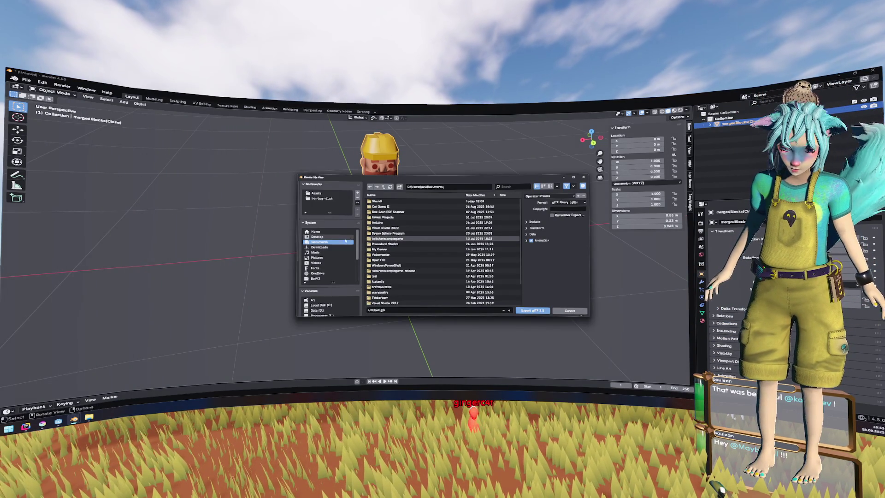
# Step: Browse to the bomboy - duck assets folder and export over Character_A_Merged.glb
pyautogui.click(322, 198)
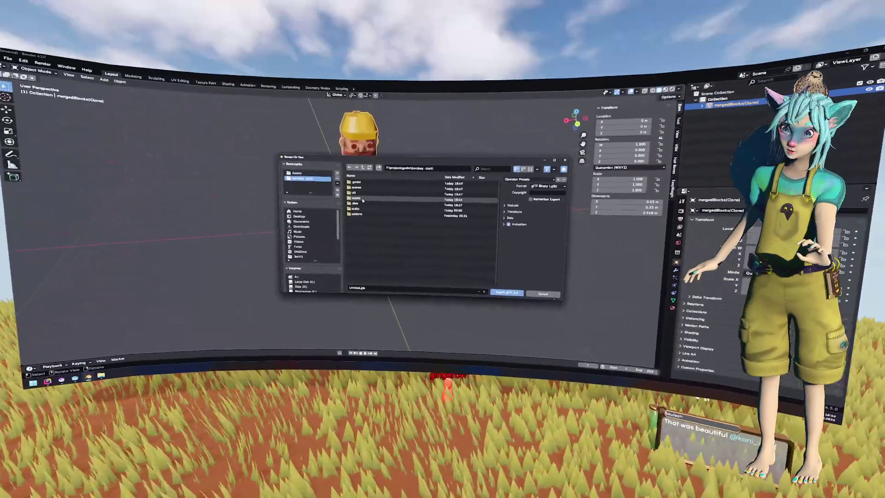
pyautogui.doubleClick(362, 200)
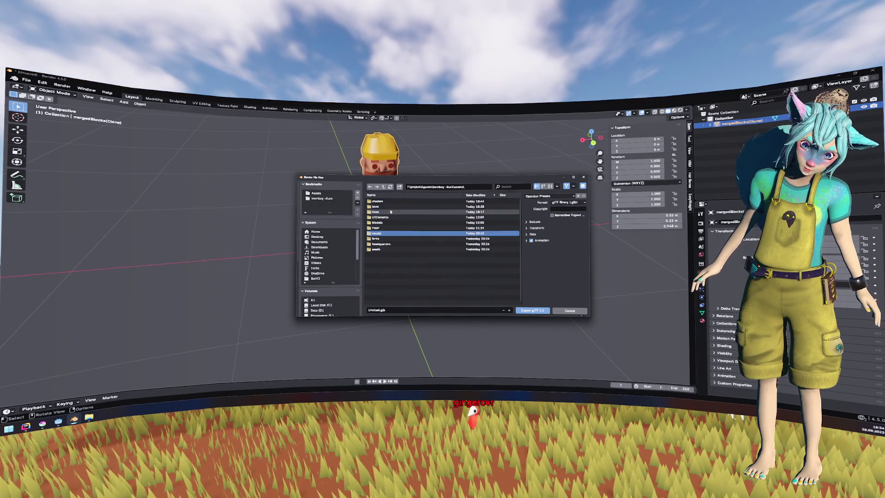
pyautogui.doubleClick(397, 229)
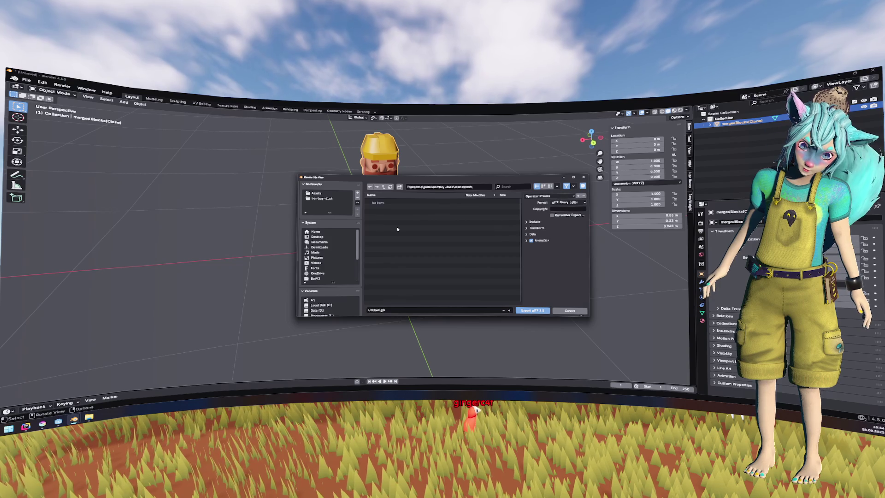
pyautogui.click(383, 187)
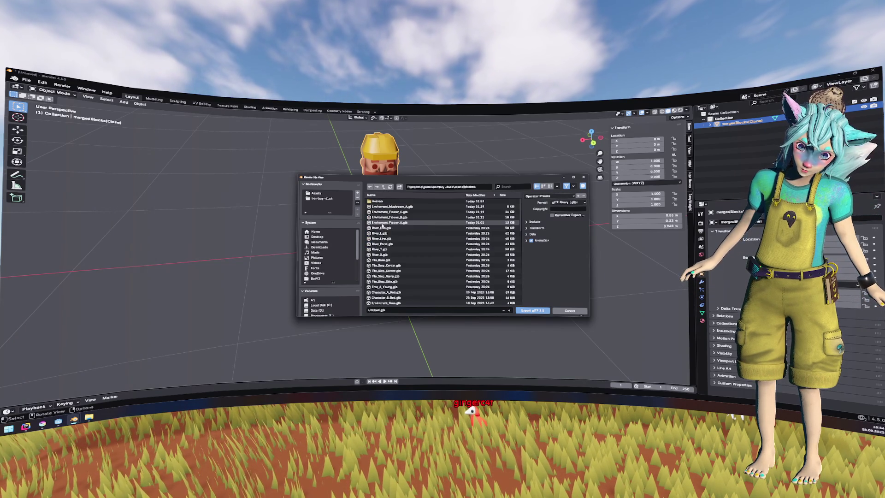
pyautogui.scroll(-5, 441, 245)
pyautogui.scroll(-5, 439, 243)
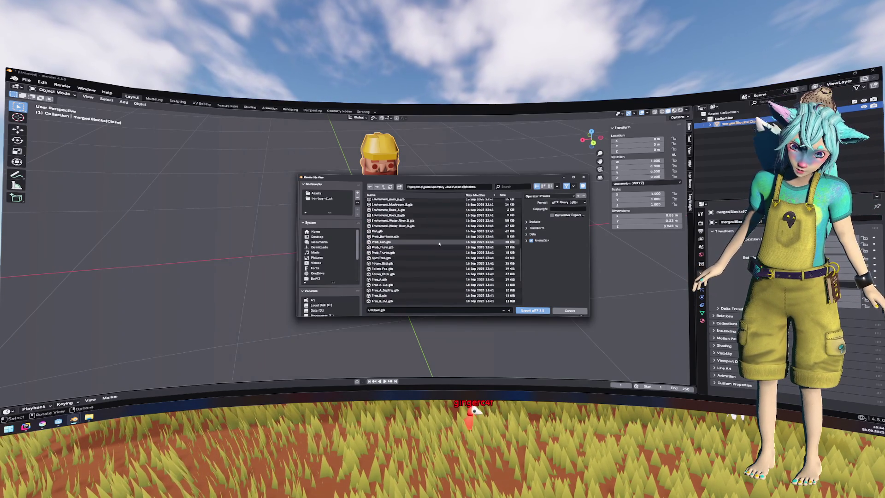
pyautogui.scroll(-2, 438, 243)
pyautogui.scroll(5, 436, 244)
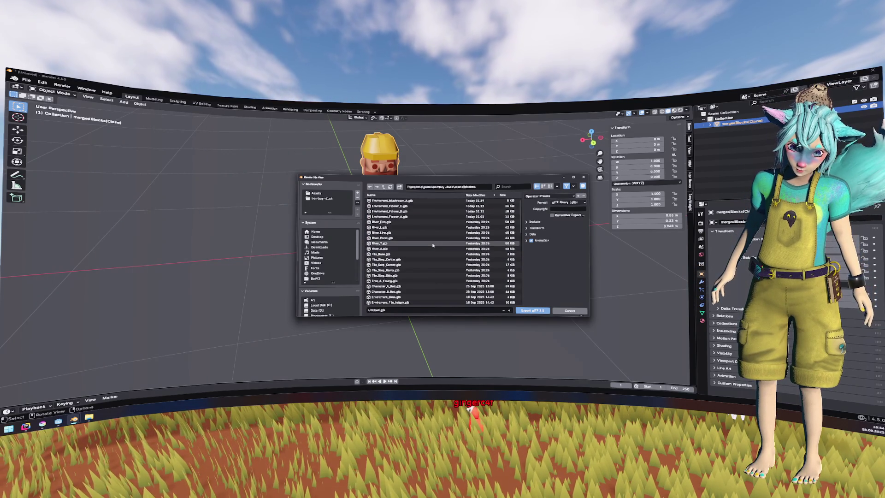
pyautogui.scroll(-3, 433, 245)
pyautogui.scroll(-3, 415, 249)
pyautogui.click(403, 251)
pyautogui.doubleClick(415, 251)
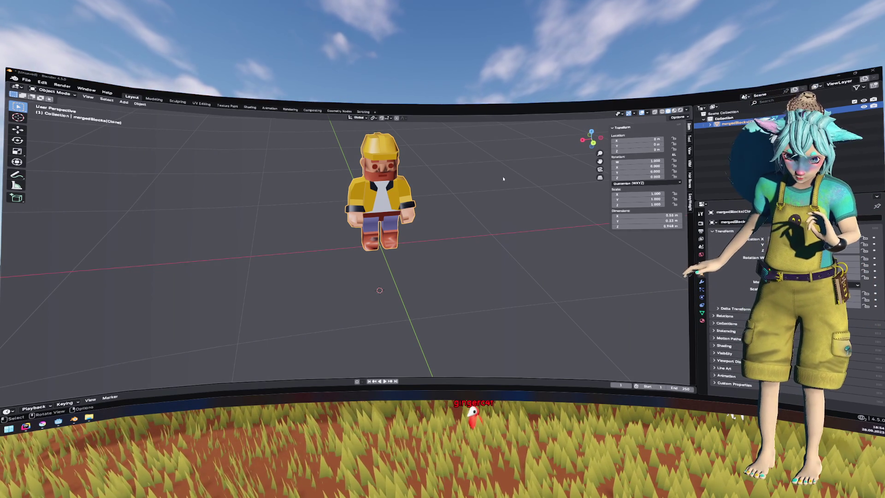
# Step: Orbit the character view, then switch to the File Explorer window showing the Models folder
pyautogui.moveTo(503, 179)
pyautogui.mouseDown()
pyautogui.moveTo(475, 211)
pyautogui.moveTo(464, 194)
pyautogui.moveTo(465, 222)
pyautogui.mouseUp()
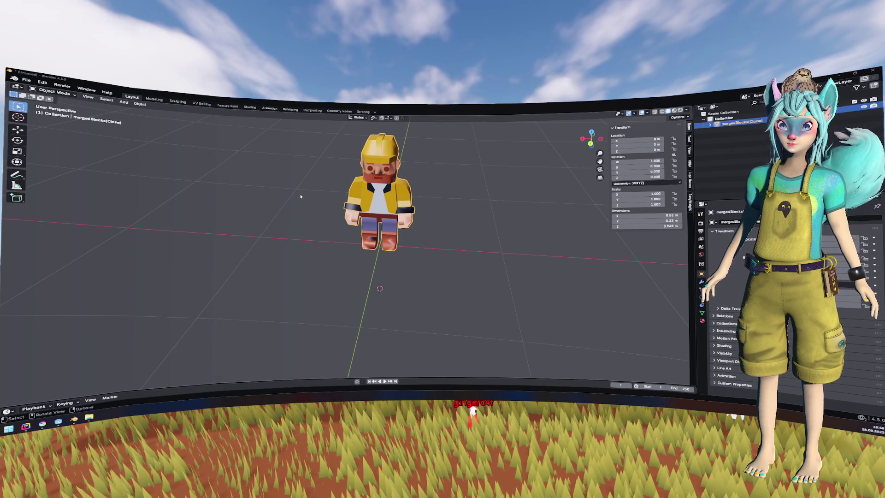
pyautogui.hotkey('alt', 'Tab')
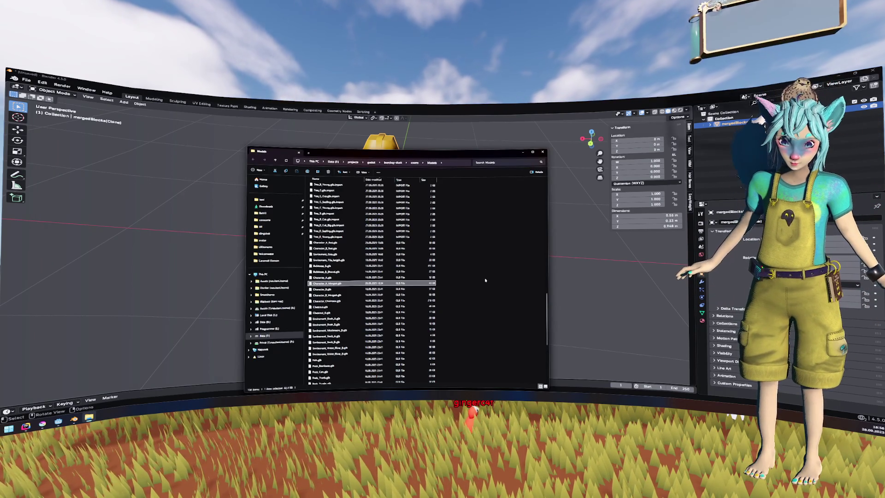
# Step: Drag Character_B_Merged.glb into Blender, confirm the glTF import, and delete the old character
pyautogui.click(340, 295)
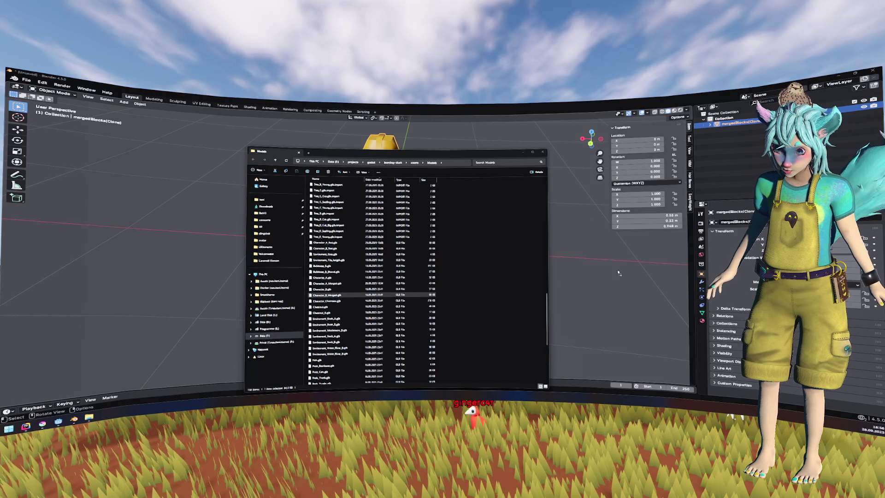
pyautogui.moveTo(618, 272); pyautogui.dragTo(618, 272)
pyautogui.click(600, 386)
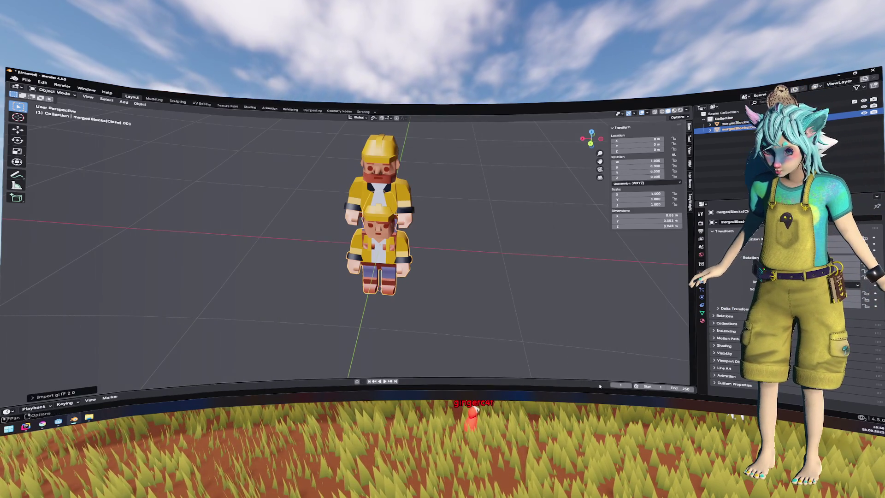
pyautogui.click(402, 167)
pyautogui.press('Delete')
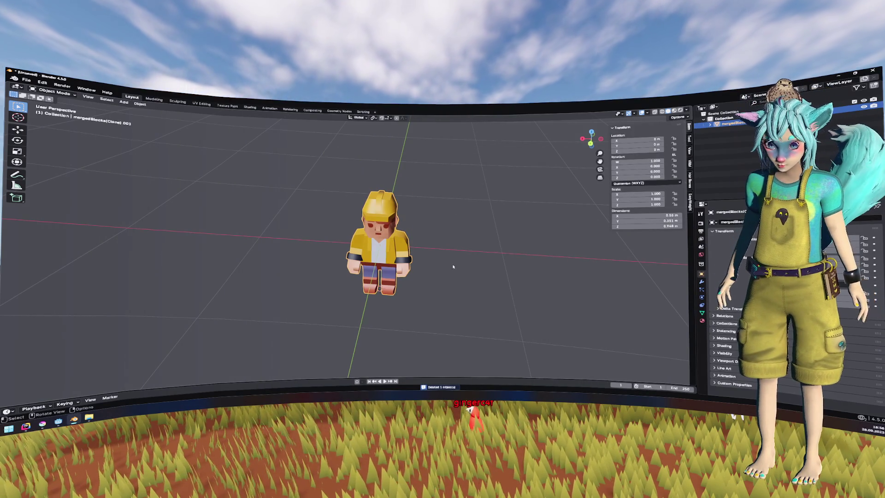
# Step: Recenter the new character's origin on its geometry and move it to the world origin
pyautogui.press('Tab')
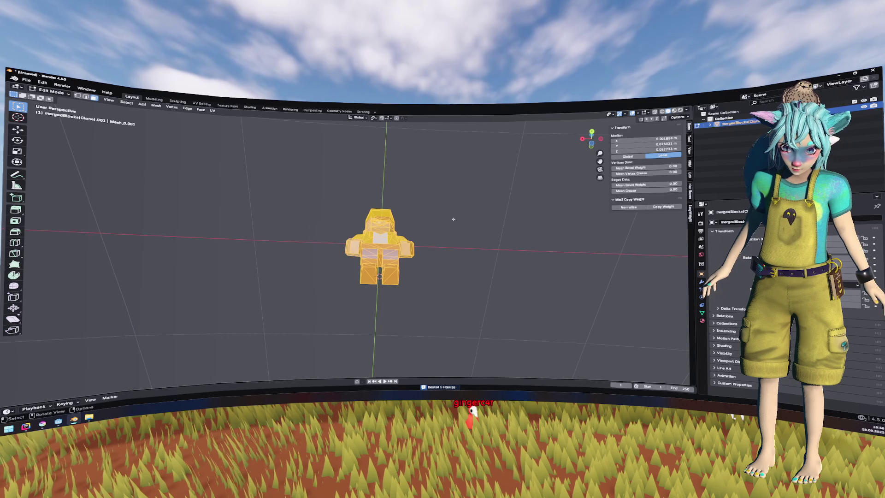
pyautogui.press('Tab')
pyautogui.rightClick(449, 247)
pyautogui.moveTo(468, 249)
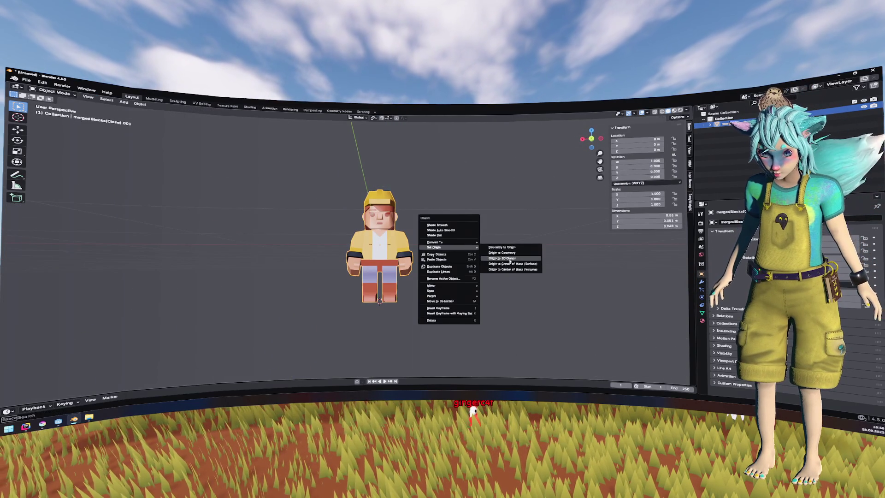
pyautogui.click(502, 252)
pyautogui.hotkey('alt', 'g')
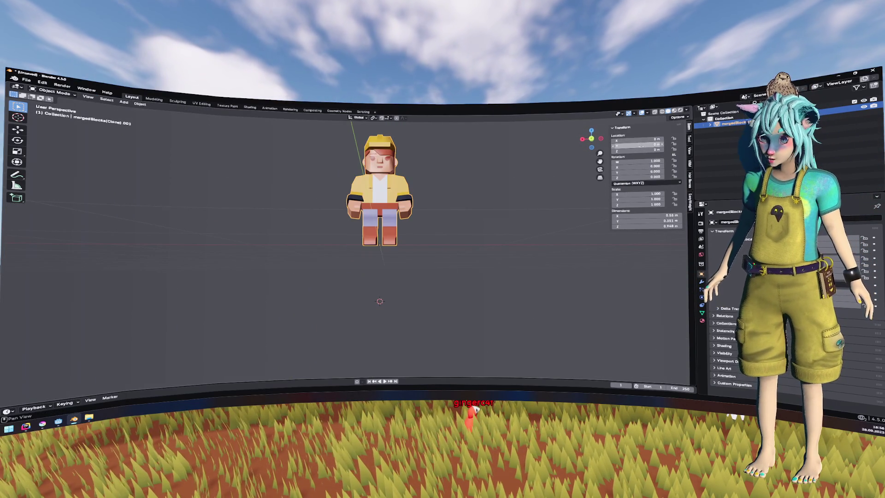
# Step: Export the character as glTF 2.0 binary over Character_B_Merged.glb
pyautogui.hotkey('ctrl', 's')
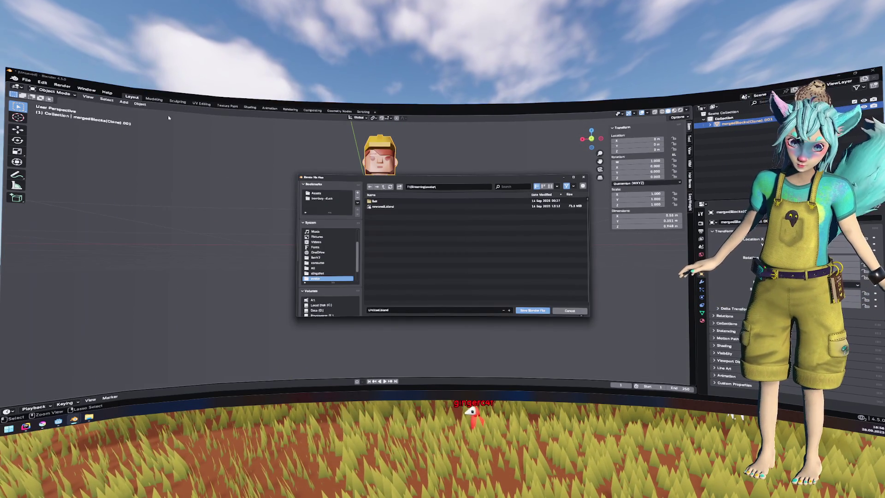
pyautogui.click(584, 177)
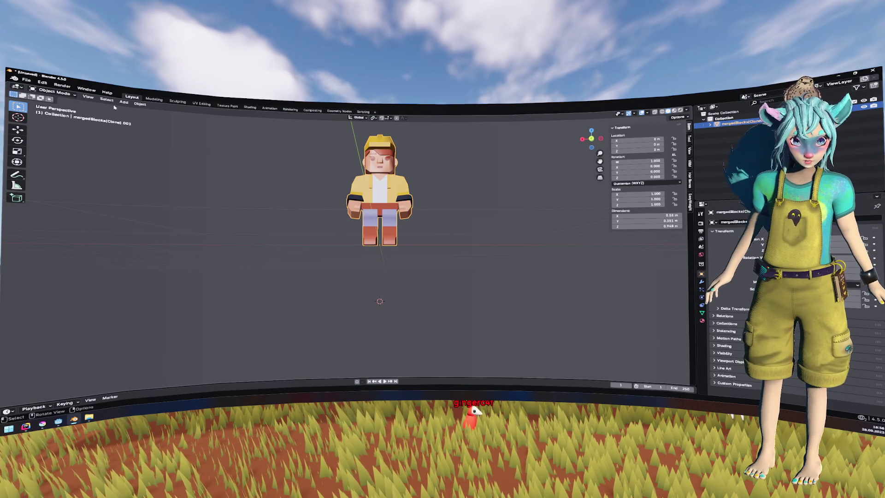
pyautogui.click(27, 79)
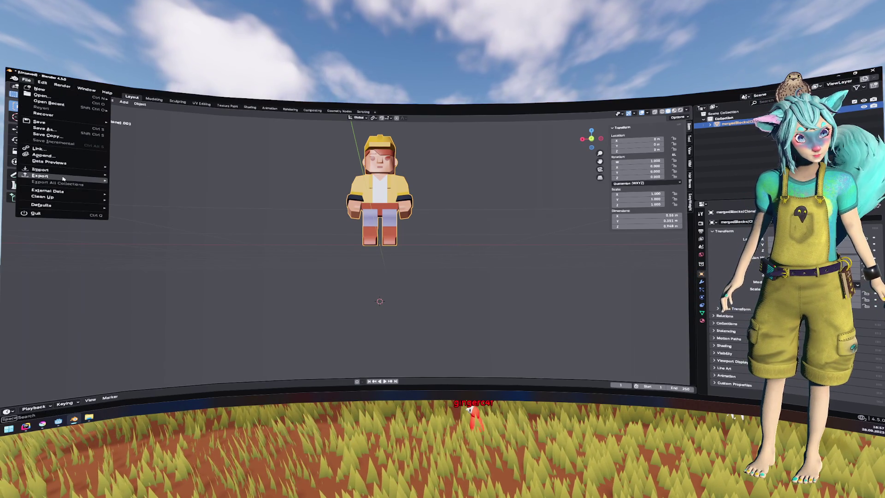
pyautogui.moveTo(63, 178)
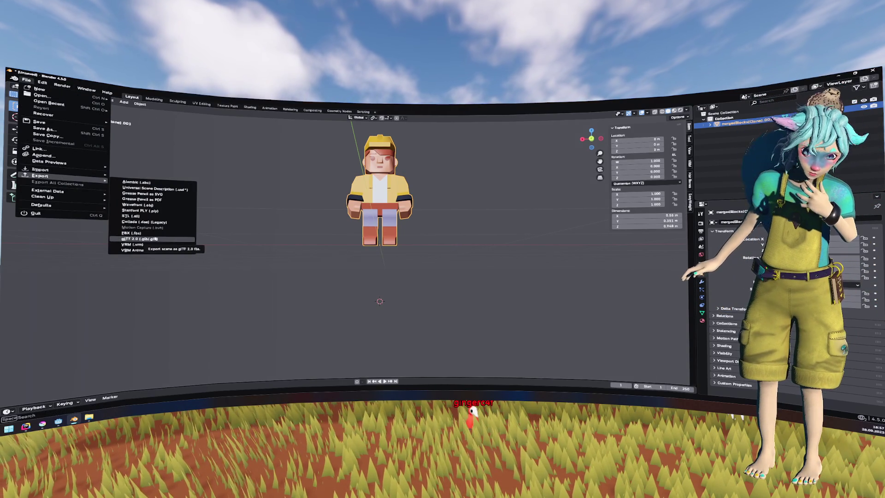
pyautogui.click(155, 239)
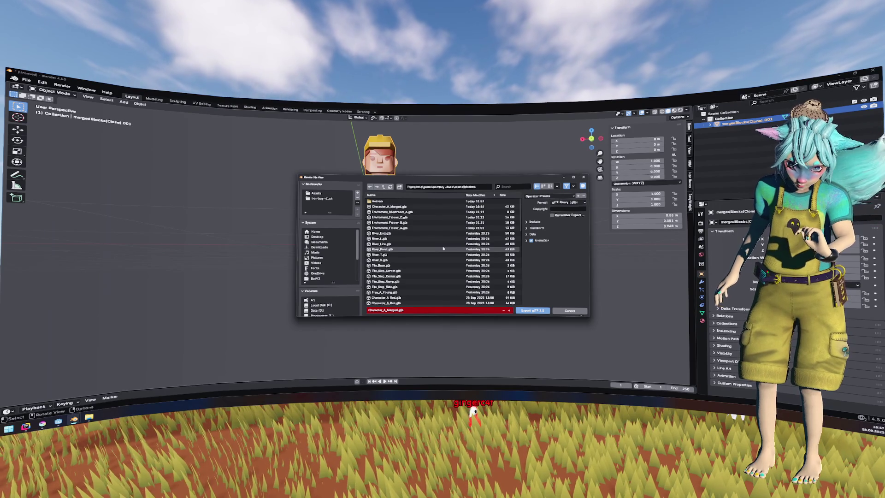
pyautogui.scroll(-2, 444, 248)
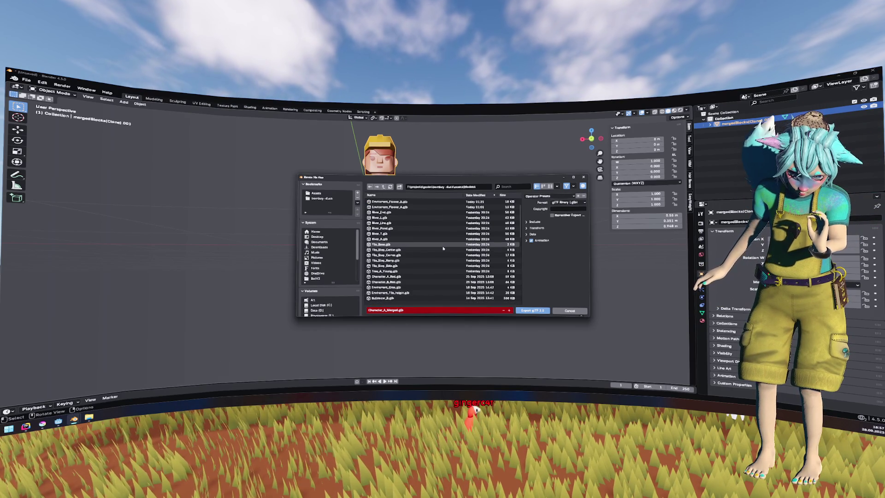
pyautogui.scroll(-5, 443, 251)
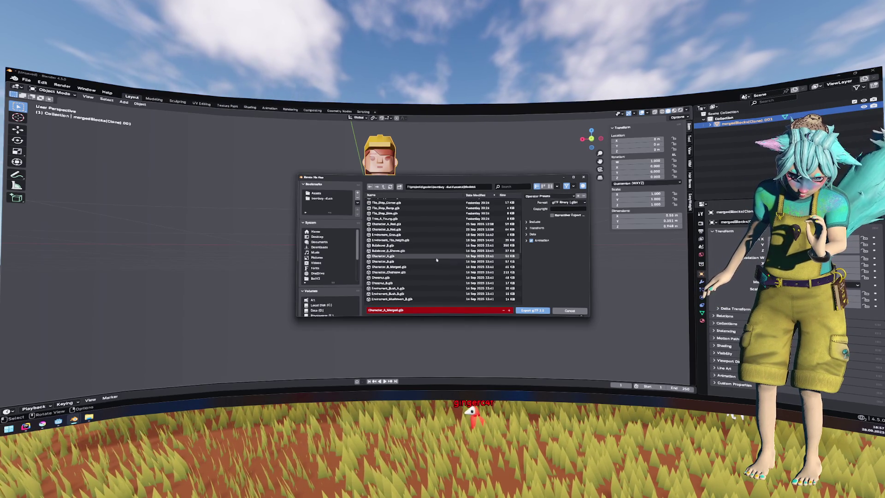
pyautogui.click(417, 267)
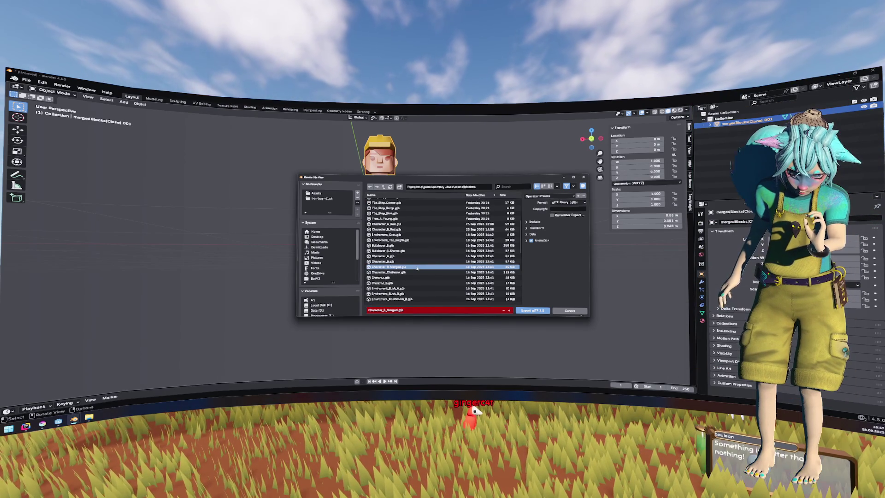
pyautogui.doubleClick(417, 267)
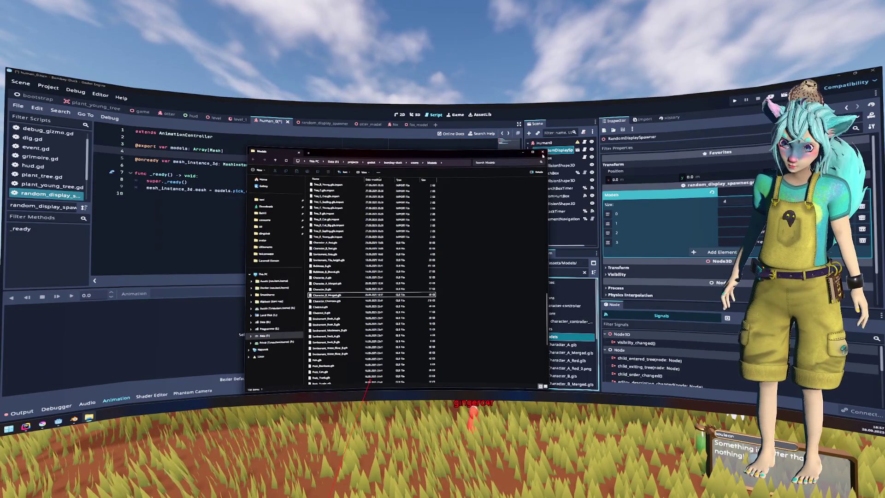
# Step: Close Explorer, return to Godot's script editor and save the human_0 scene with Ctrl+S
pyautogui.click(542, 152)
pyautogui.click(385, 161)
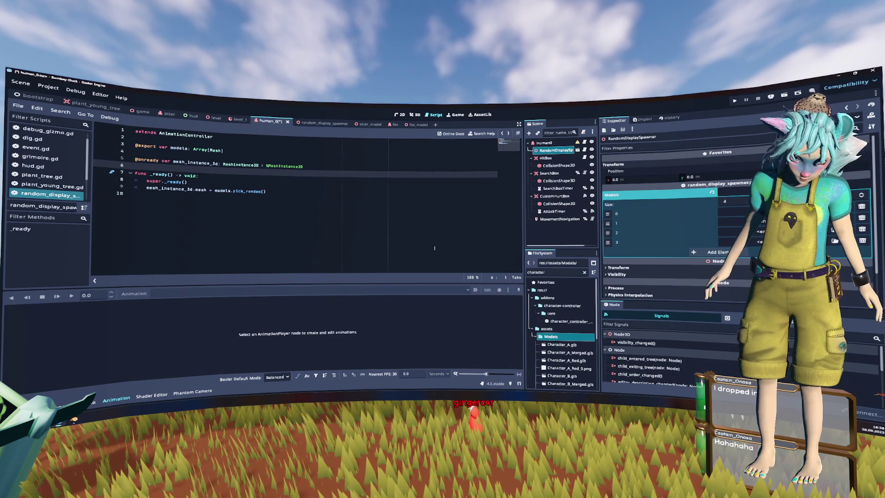
pyautogui.click(282, 240)
pyautogui.hotkey('ctrl', 's')
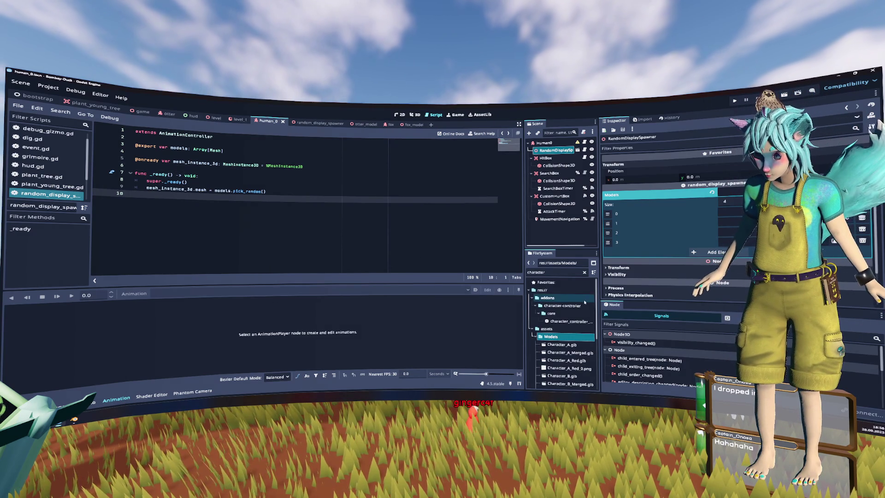
# Step: Find Character_A_Merged.glb in the FileSystem dock and open its Advanced Import Settings
pyautogui.scroll(-1, 584, 302)
pyautogui.scroll(-4, 585, 301)
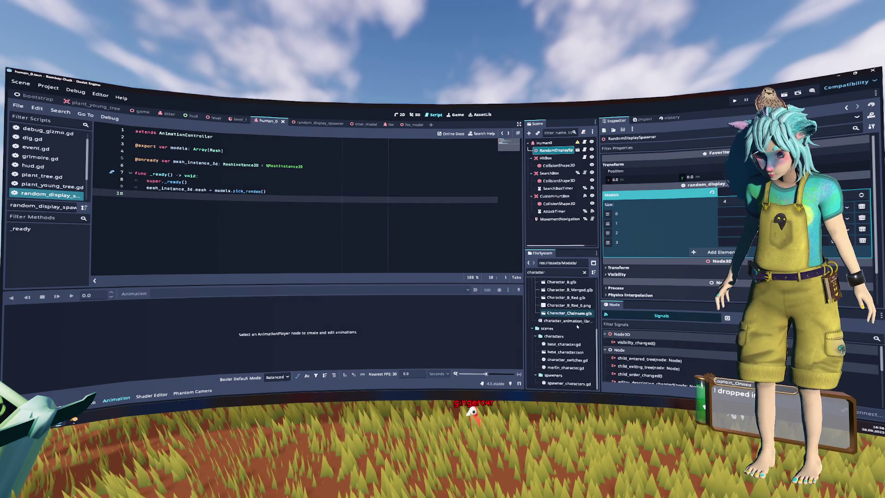
pyautogui.doubleClick(567, 308)
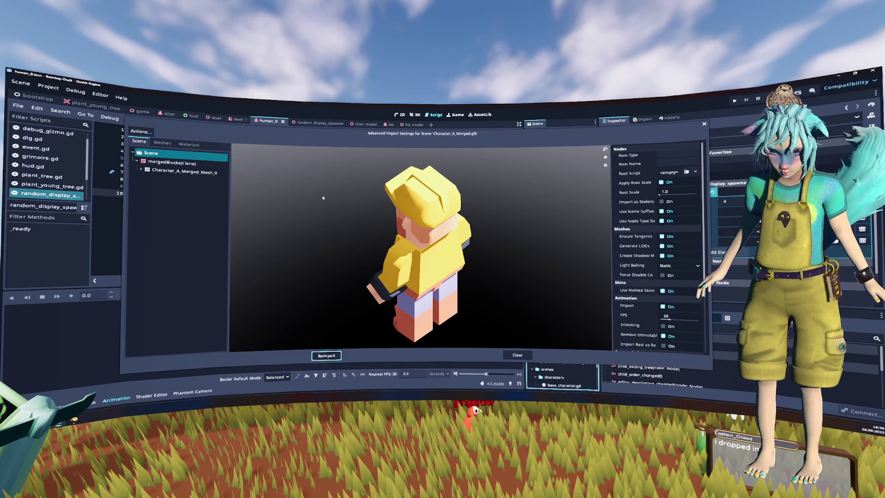
# Step: Save Character_A_Merged's mesh to res://assets/mesh/character1.res and reimport it
pyautogui.click(189, 171)
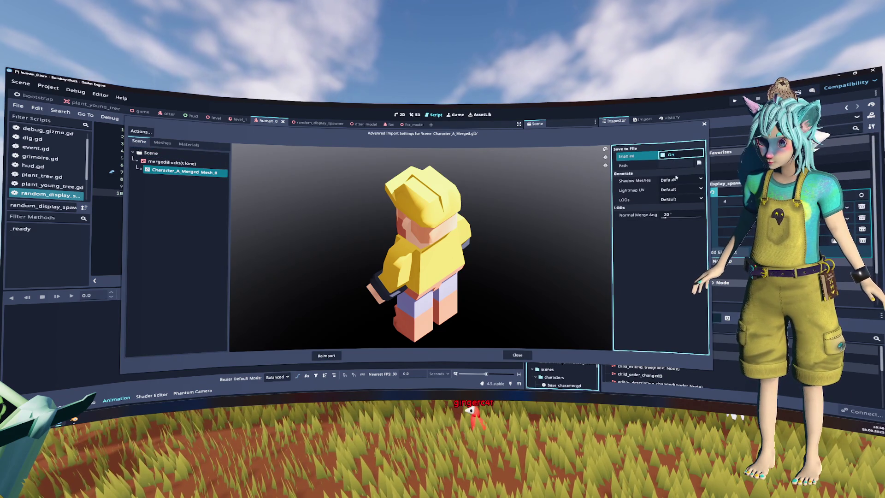
pyautogui.click(663, 155)
pyautogui.click(699, 163)
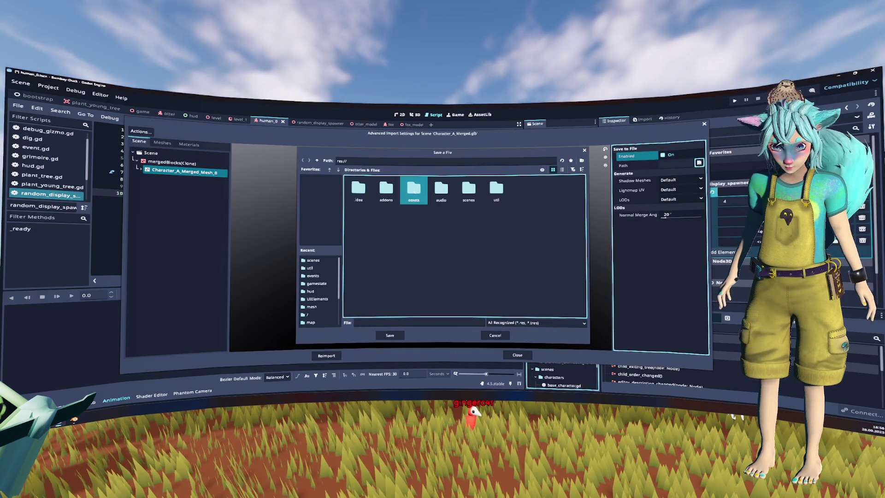
pyautogui.doubleClick(414, 190)
pyautogui.doubleClick(441, 189)
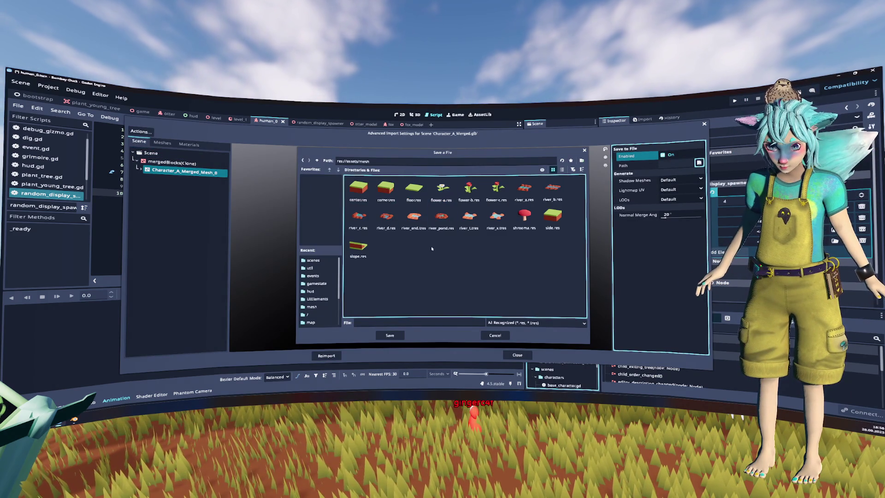
pyautogui.click(377, 322)
pyautogui.write('character')
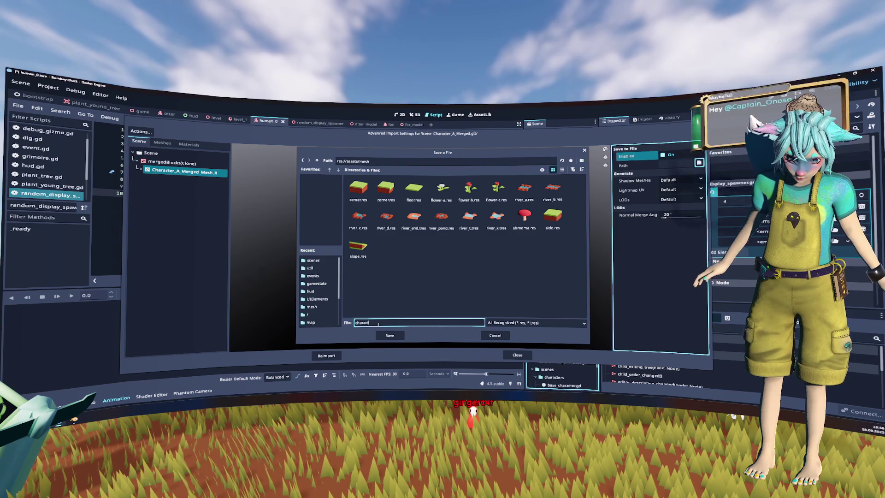
pyautogui.write('1')
pyautogui.press('Return')
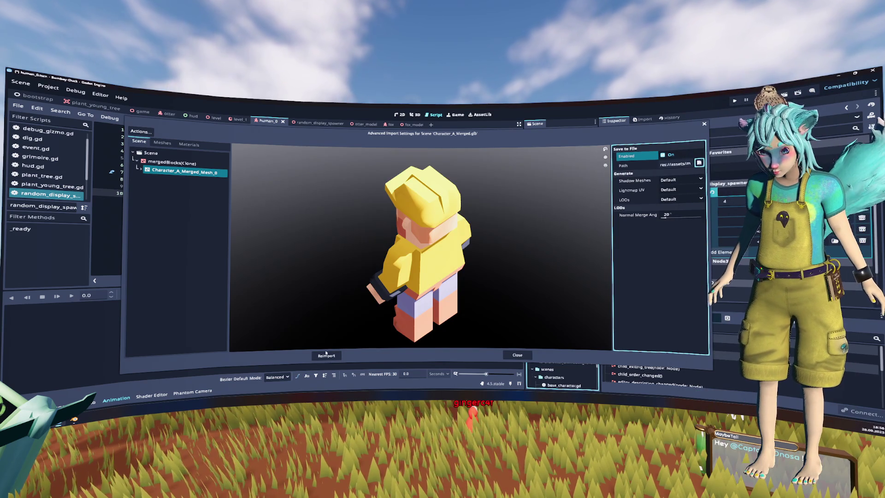
pyautogui.click(326, 356)
# Step: Save Character_B_Merged's mesh to res://assets/mesh/character2.res and reimport it
pyautogui.doubleClick(569, 347)
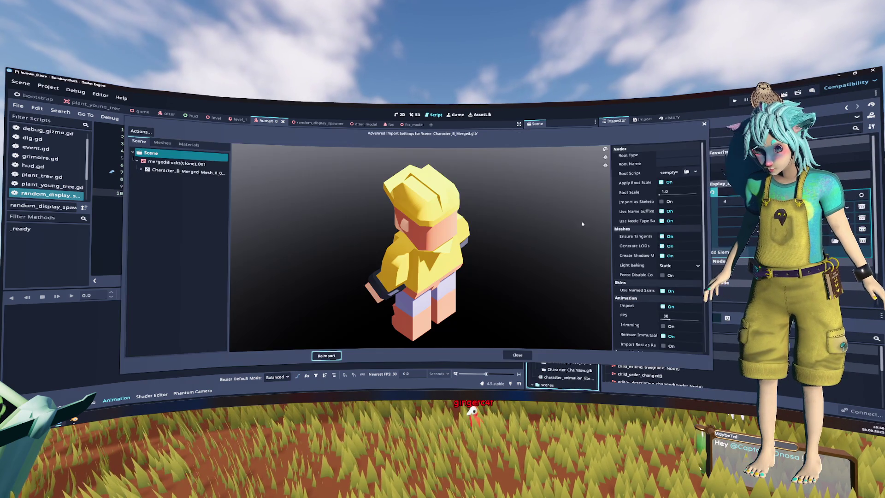
pyautogui.press('Down')
pyautogui.press('Down')
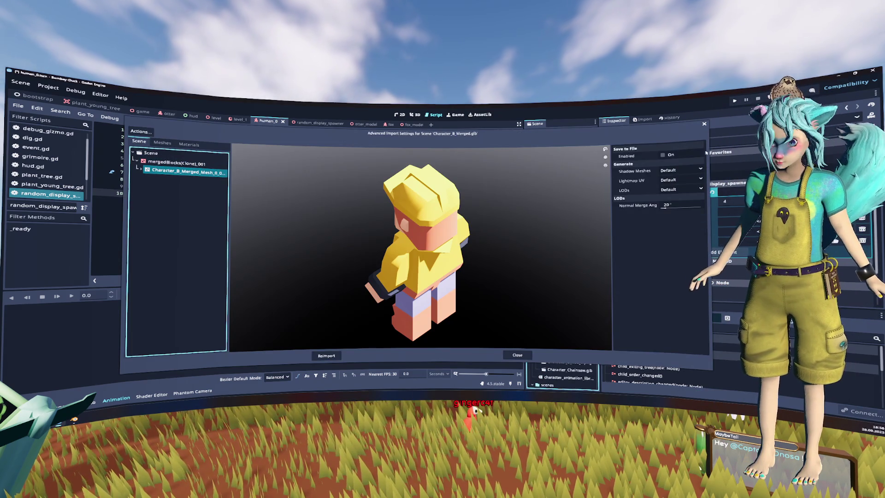
pyautogui.click(699, 163)
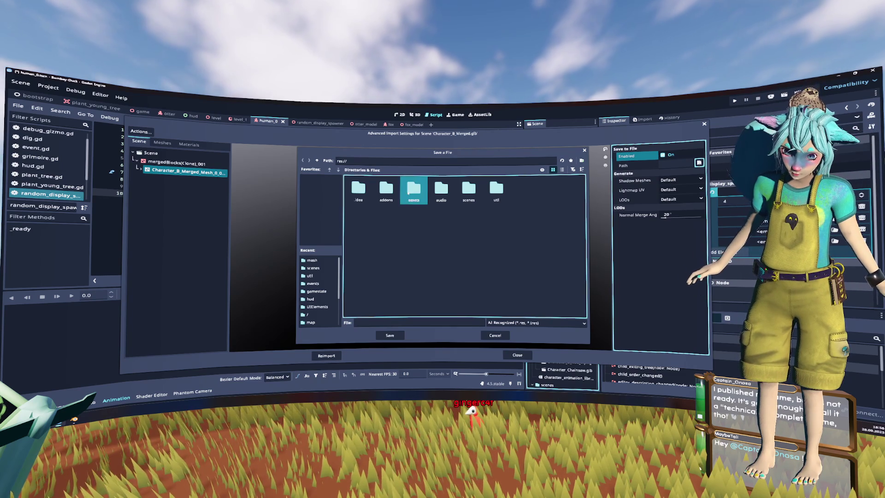
pyautogui.doubleClick(413, 188)
pyautogui.doubleClick(441, 188)
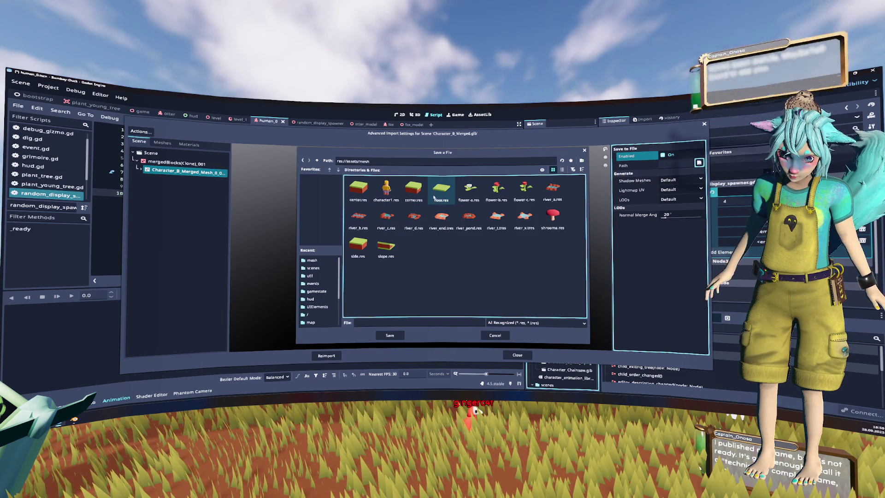
pyautogui.click(386, 188)
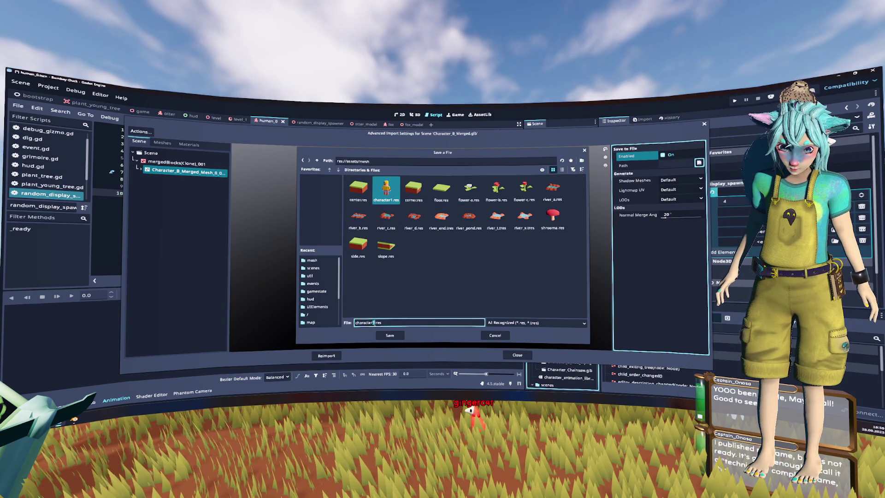
pyautogui.press('Return')
pyautogui.click(339, 354)
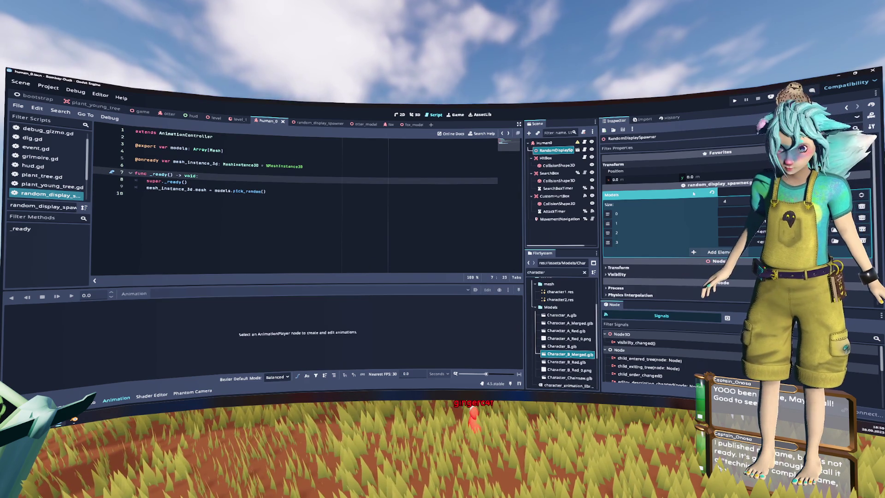
# Step: Assign the two character meshes to the spawner's Models slots 0 and 1
pyautogui.click(717, 241)
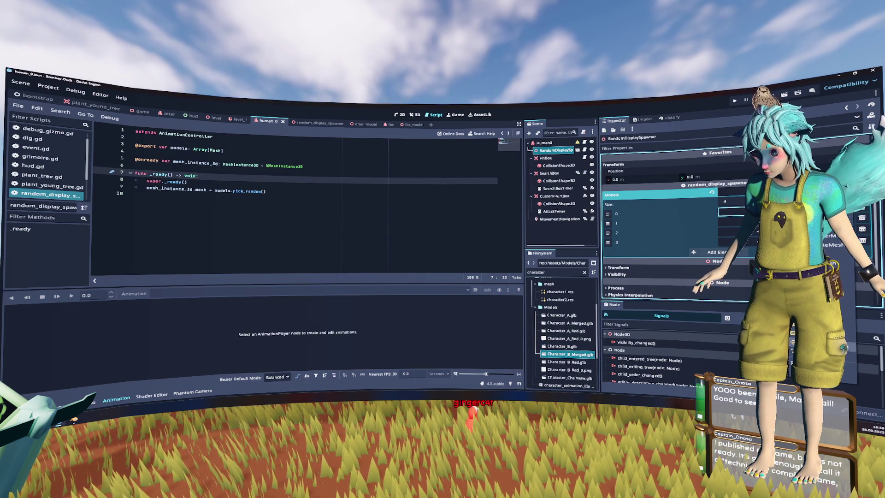
pyautogui.click(731, 212)
pyautogui.doubleClick(456, 233)
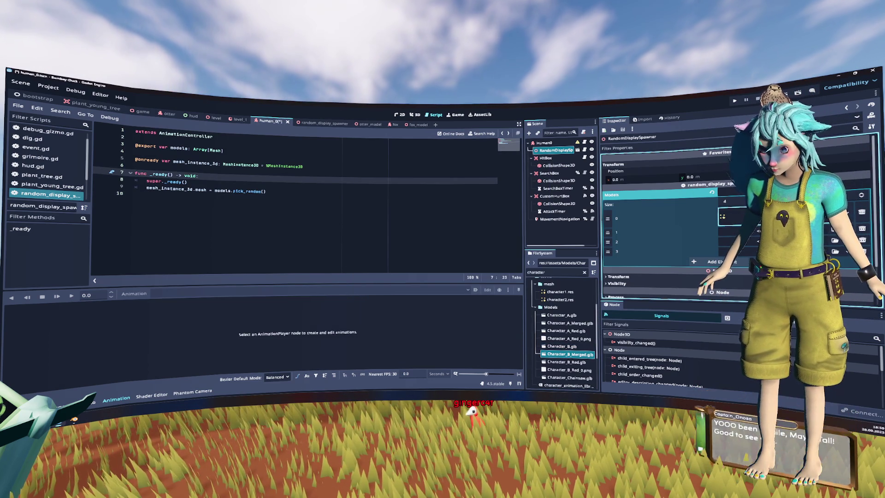
pyautogui.click(732, 232)
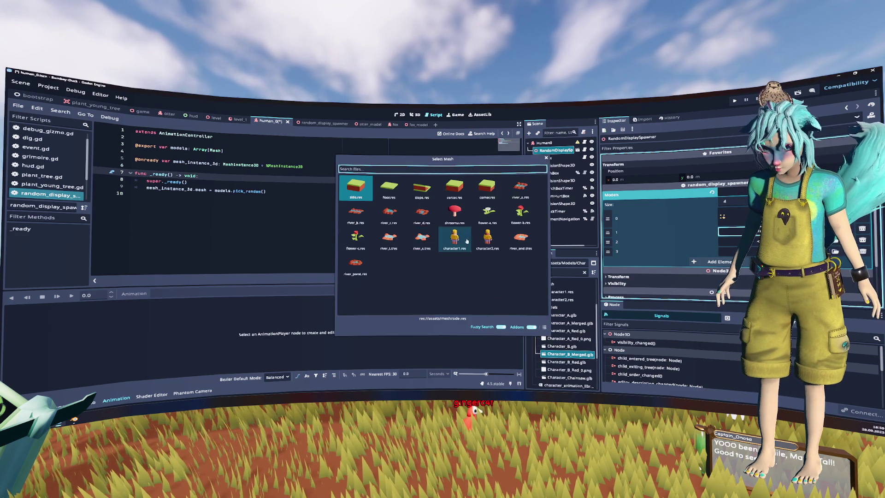
pyautogui.doubleClick(465, 241)
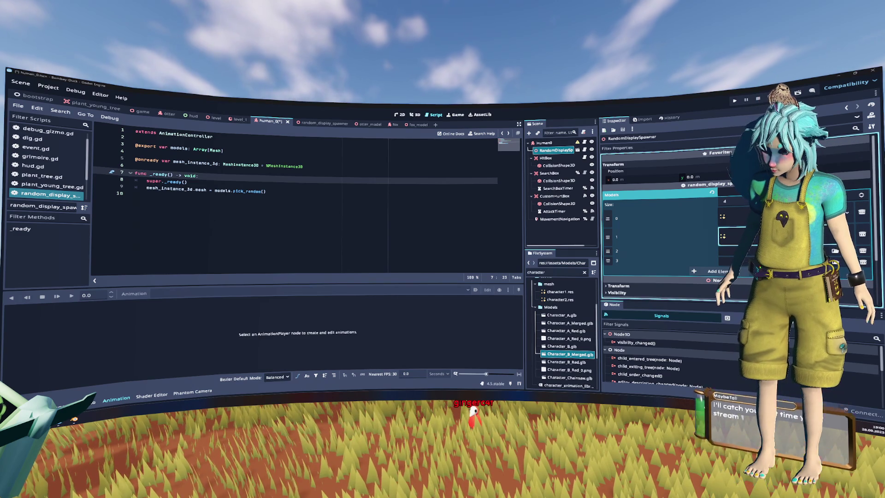
# Step: Delete the two extra Models entries and save the scene
pyautogui.click(862, 263)
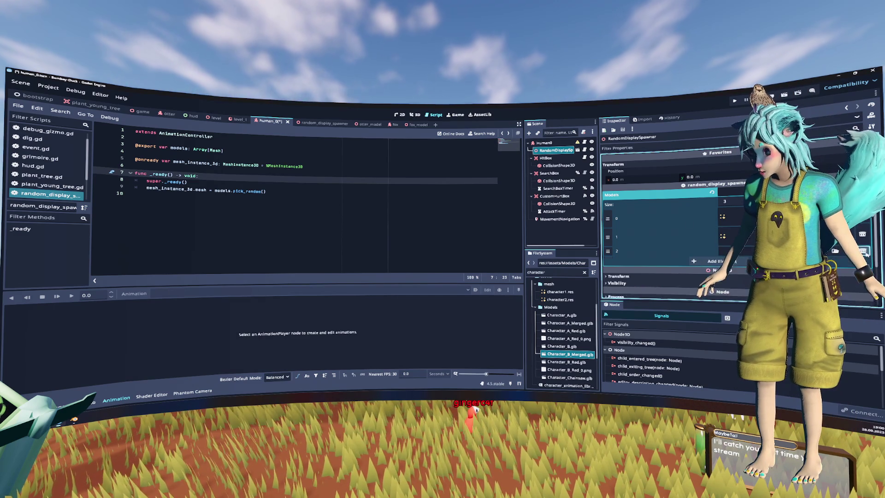
pyautogui.click(862, 251)
pyautogui.click(414, 209)
pyautogui.hotkey('ctrl', 's')
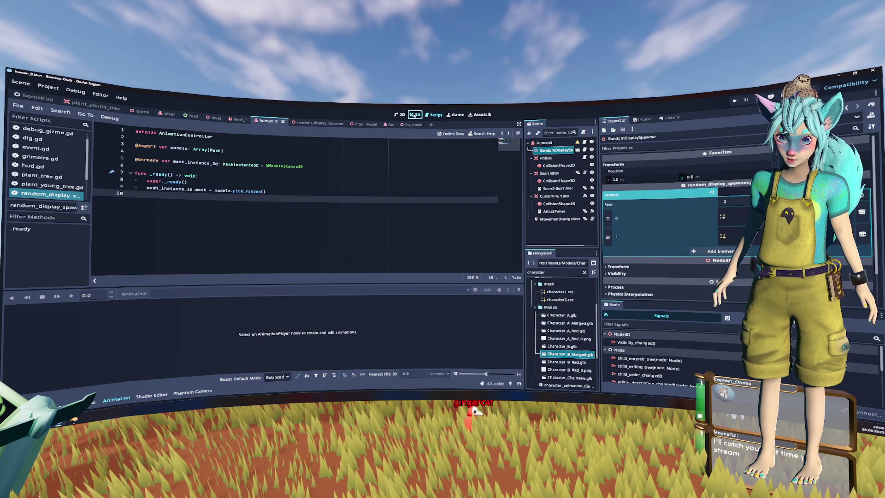
# Step: Switch to the 3D view, orbit the scene, and briefly run then stop the game
pyautogui.hotkey('ctrl', 'F2')
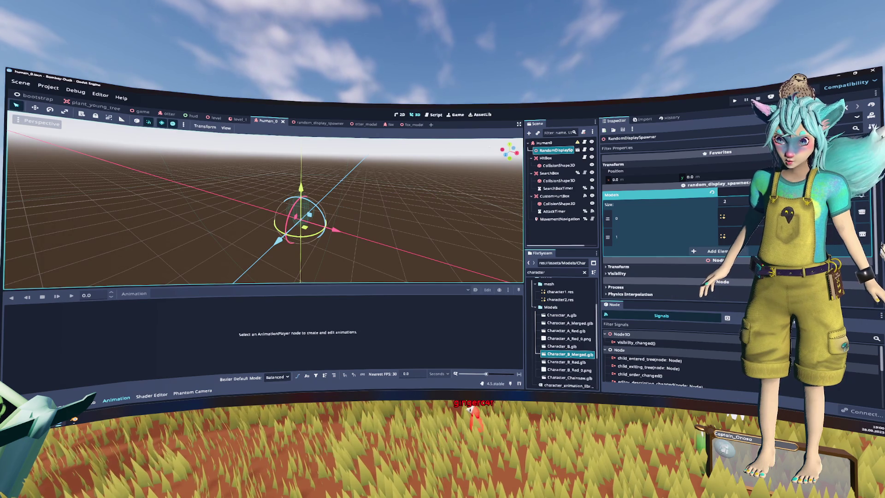
pyautogui.moveTo(341, 187)
pyautogui.mouseDown()
pyautogui.moveTo(387, 189)
pyautogui.moveTo(332, 191)
pyautogui.mouseUp()
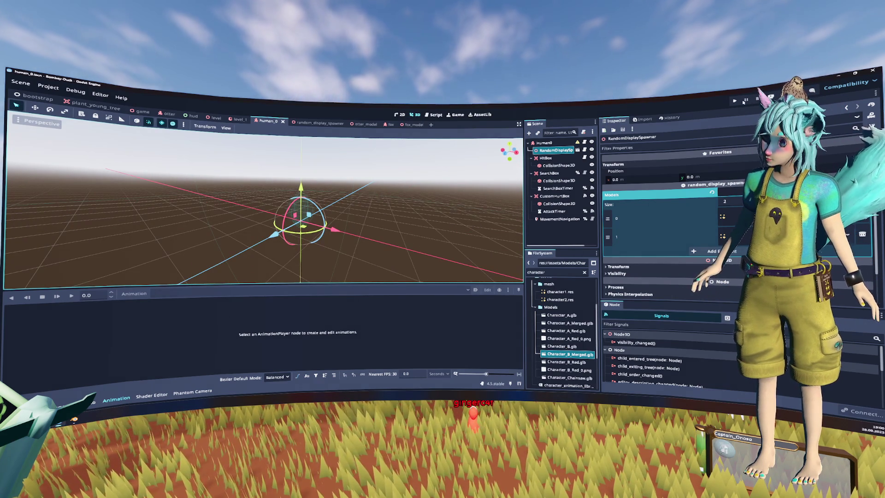
pyautogui.click(736, 101)
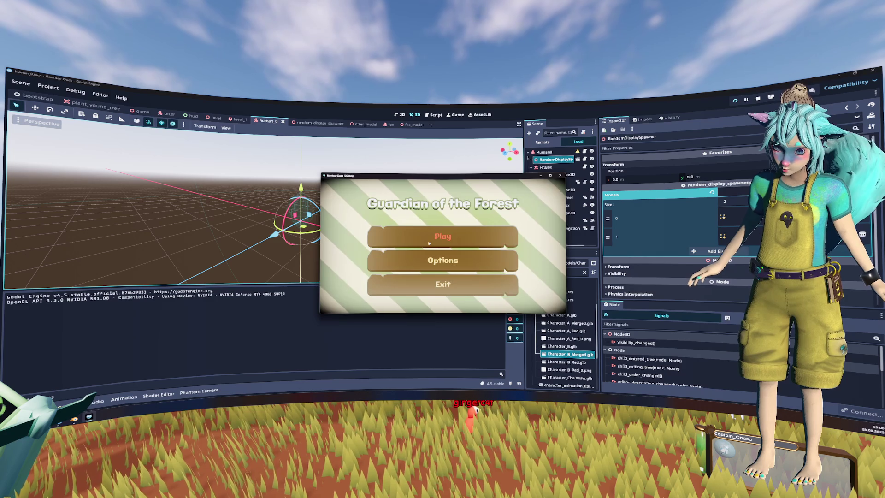
pyautogui.click(429, 243)
pyautogui.click(481, 114)
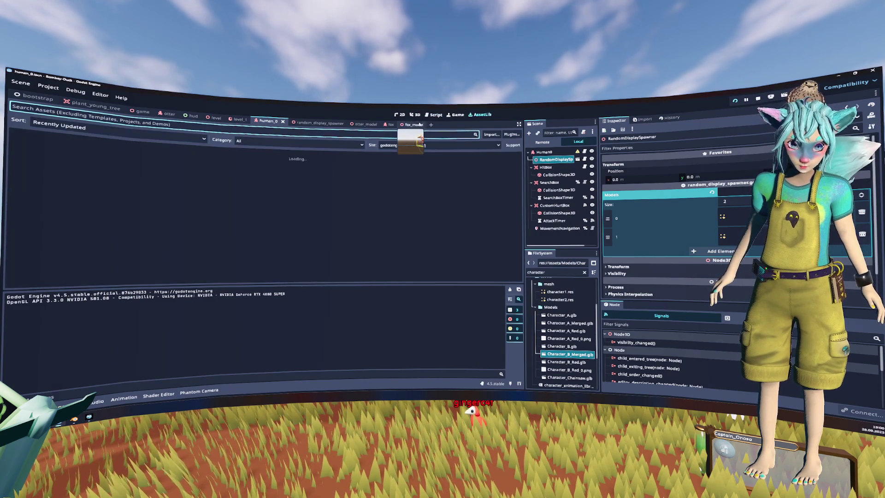
pyautogui.click(458, 114)
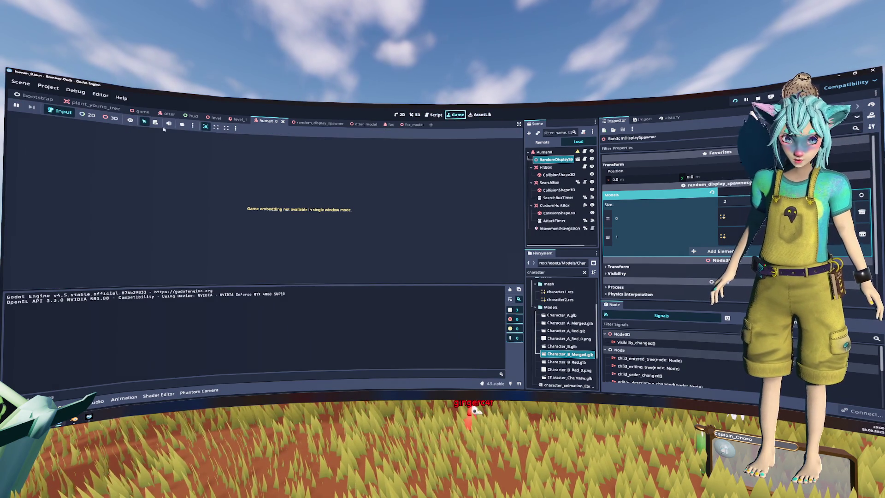
# Step: Run the project with F5, start play from the menu, and swap characters twice with Tab
pyautogui.press('F5')
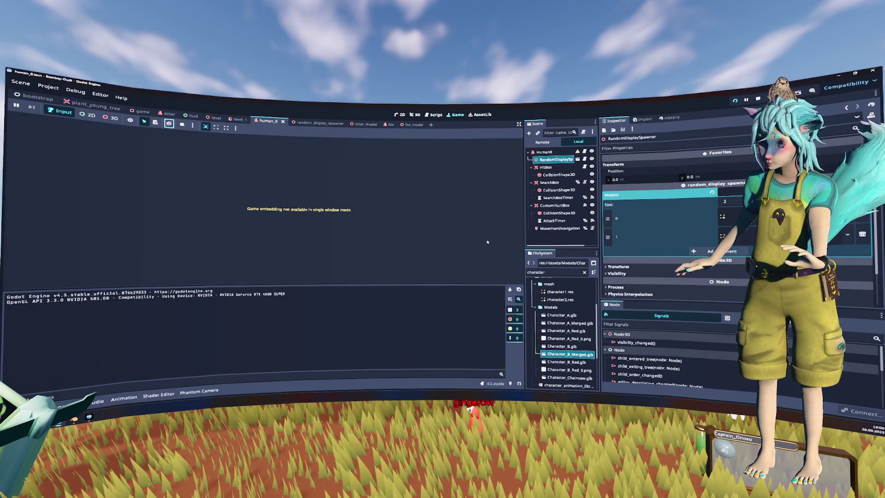
pyautogui.click(415, 236)
pyautogui.press('Tab')
pyautogui.press('Tab')
pyautogui.press('Tab')
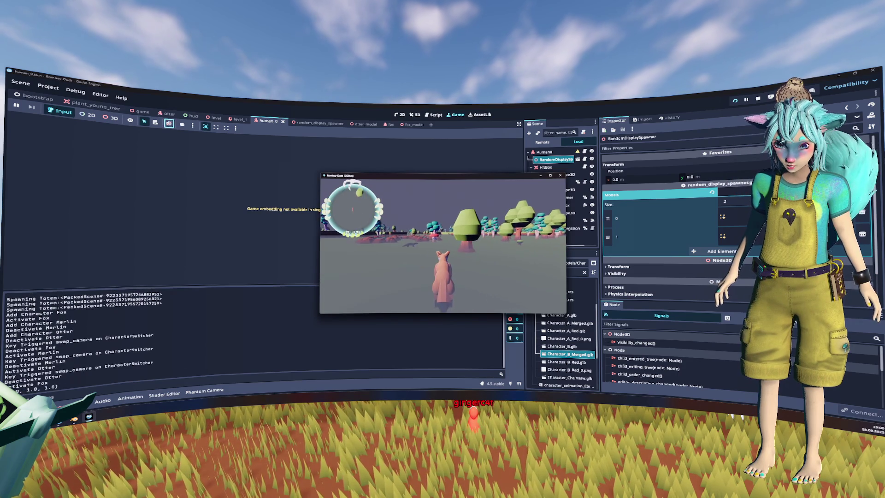
pyautogui.press('Tab')
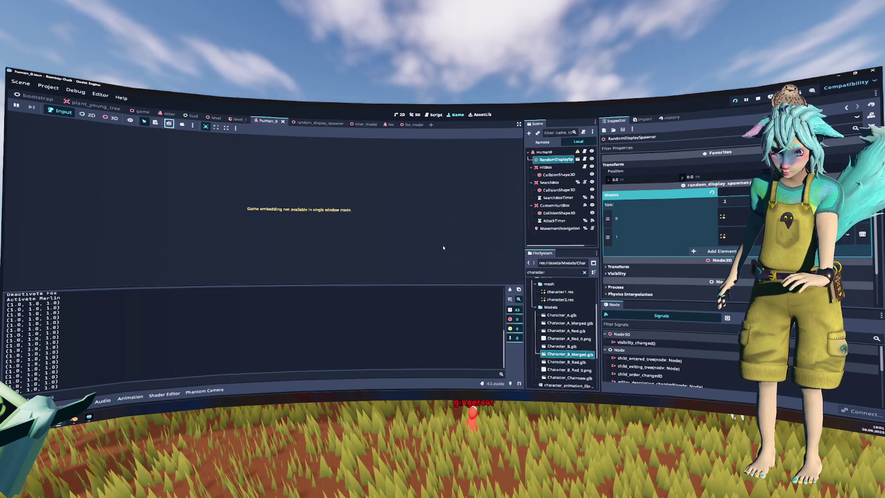
# Step: Stop the game, open random_display_spawner.gd and add a look_at call in _ready
pyautogui.click(560, 176)
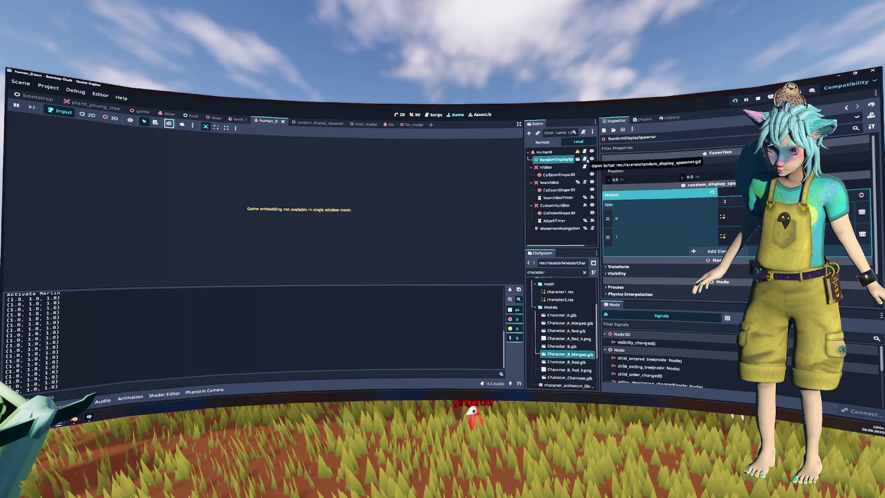
pyautogui.click(586, 159)
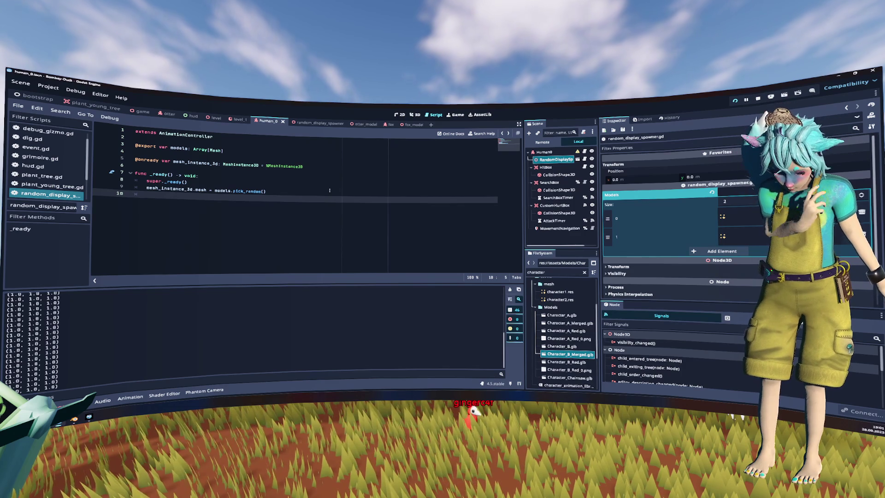
pyautogui.write('lo')
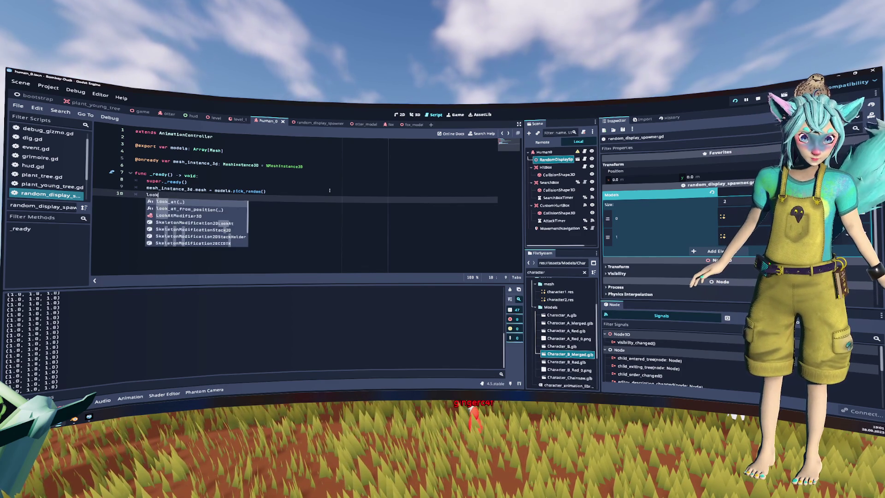
pyautogui.write('ok')
pyautogui.press('Return')
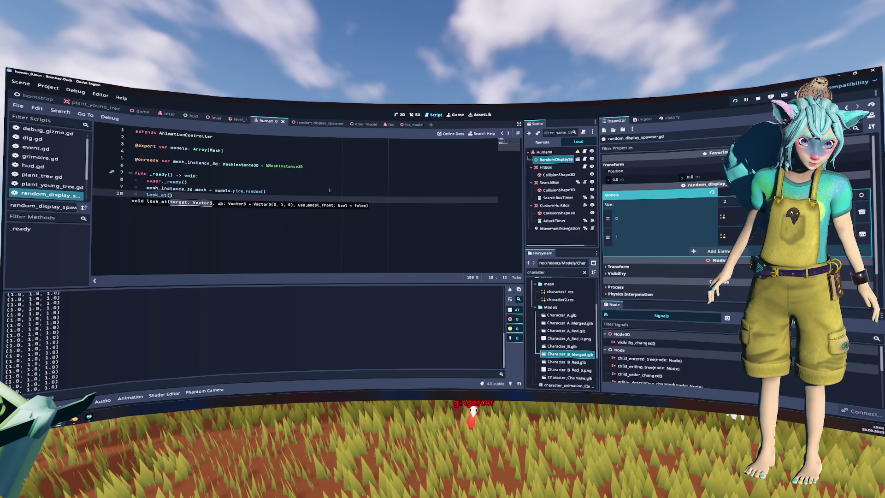
pyautogui.press('Up')
pyautogui.press('End')
pyautogui.press('Return')
pyautogui.press('Down')
pyautogui.press('End')
pyautogui.press('Left')
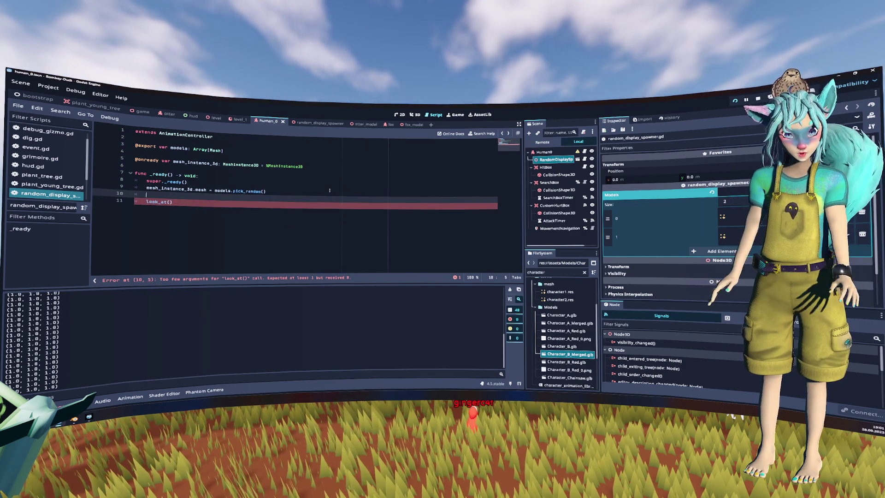
# Step: Declare 'var char_controller: CharacterController3D = owner' and make the call look_at(char_controller.velocity)
pyautogui.write('owne')
pyautogui.press('BackSpace')
pyautogui.press('BackSpace')
pyautogui.press('BackSpace')
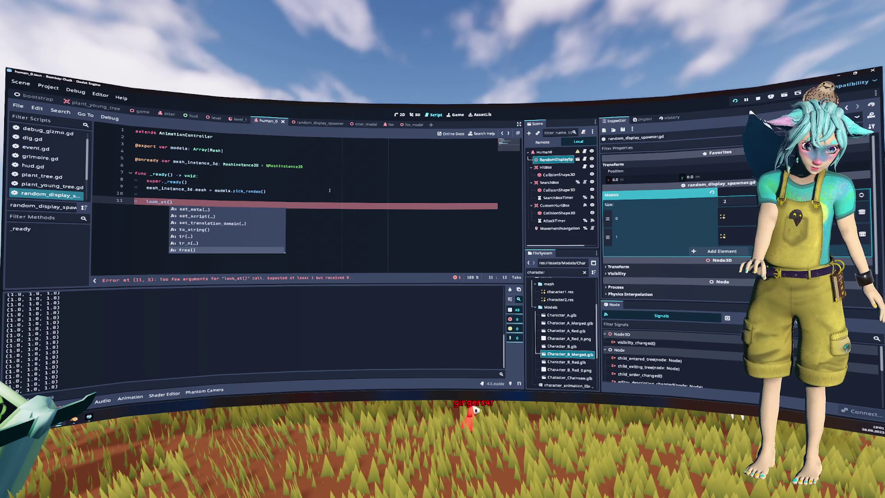
pyautogui.press('Escape')
pyautogui.press('Up')
pyautogui.write('var char_cont = owner.')
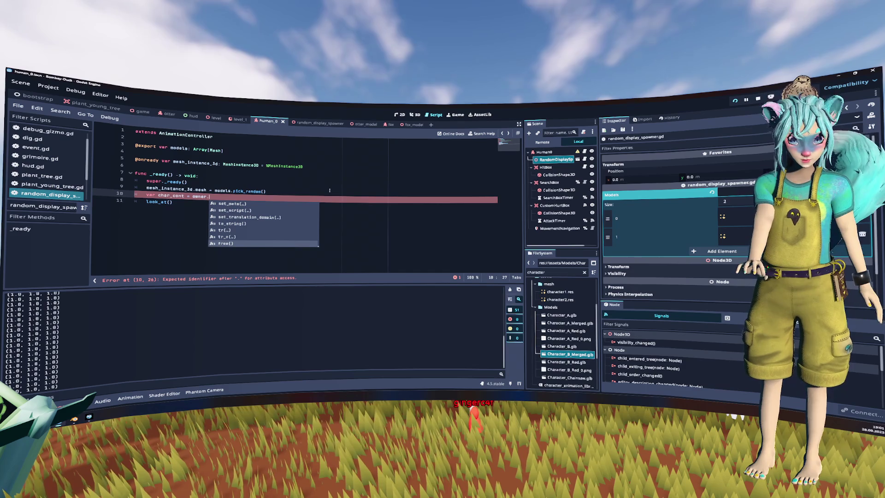
pyautogui.press('BackSpace')
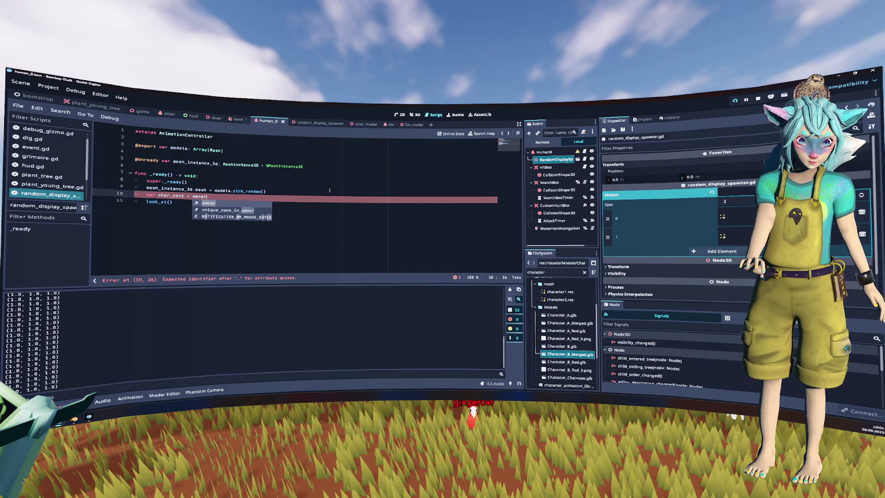
pyautogui.press('Left')
pyautogui.press('Left')
pyautogui.press('Left')
pyautogui.write('roller:')
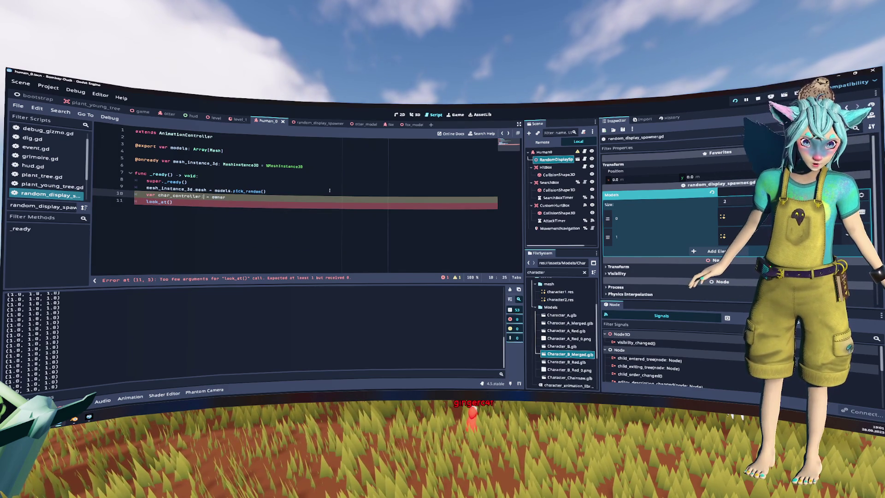
pyautogui.write(' CharacterController3D')
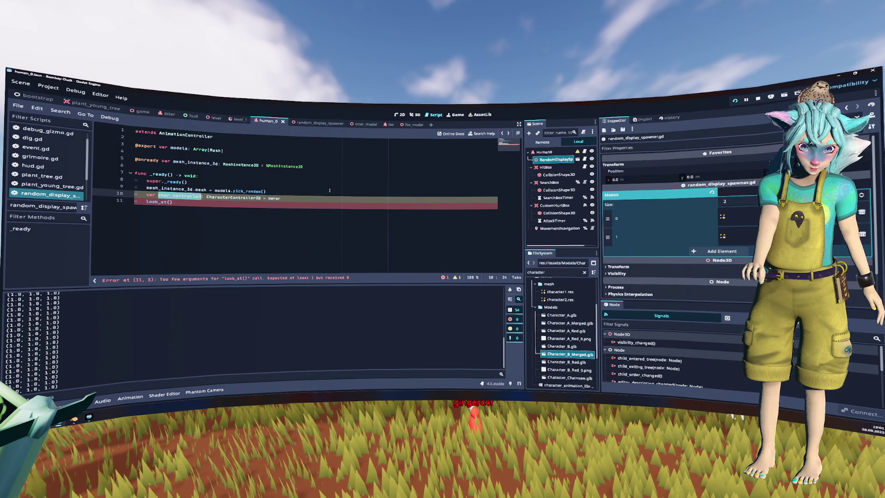
pyautogui.press('Return')
pyautogui.press('Down')
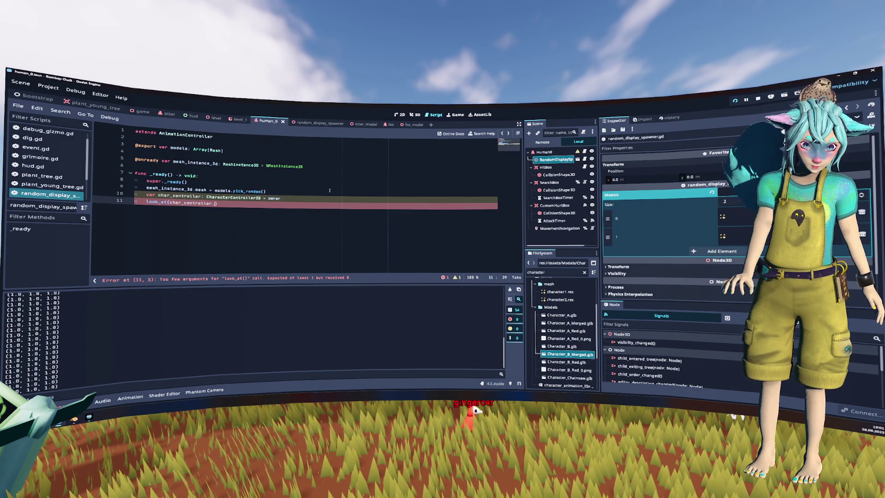
pyautogui.write('.velocity')
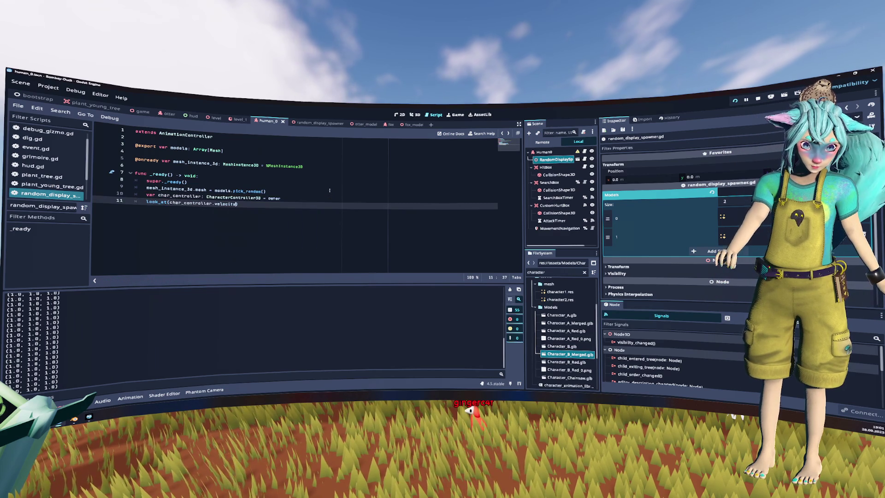
pyautogui.write(')')
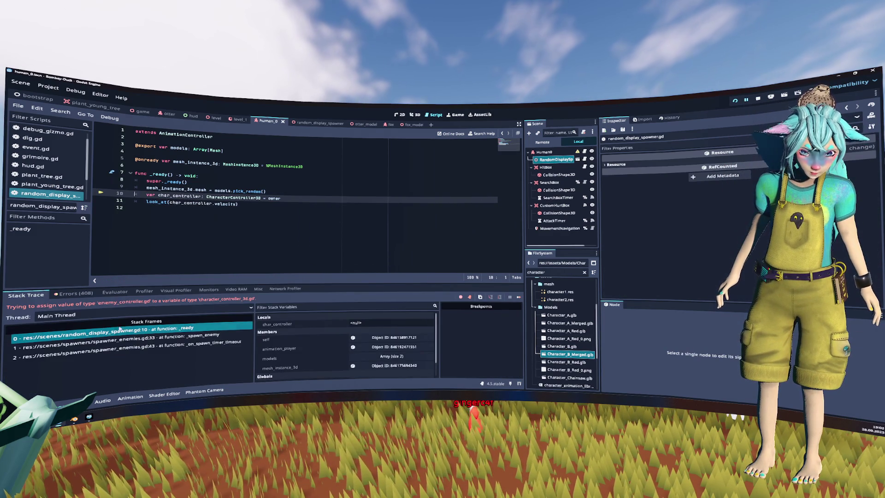
# Step: Dismiss the owner documentation popup, put the caret at the look_at line's end, and open Find in Files
pyautogui.click(205, 209)
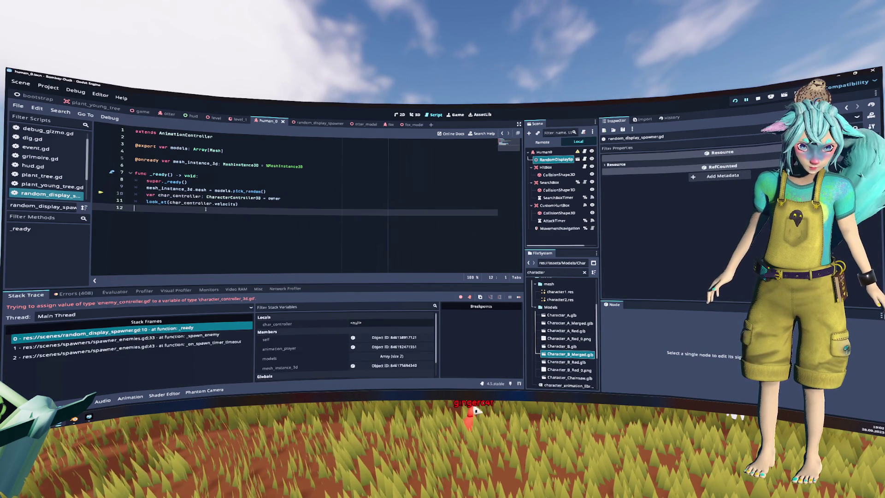
pyautogui.click(249, 204)
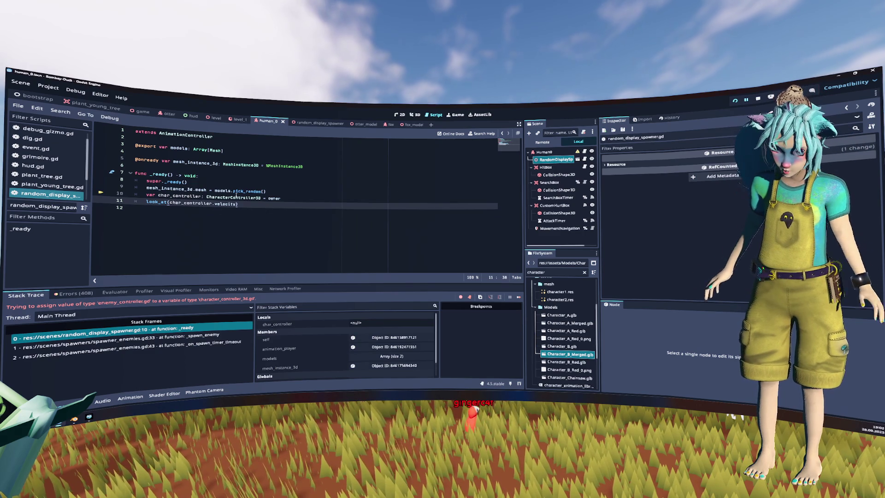
pyautogui.moveTo(278, 198)
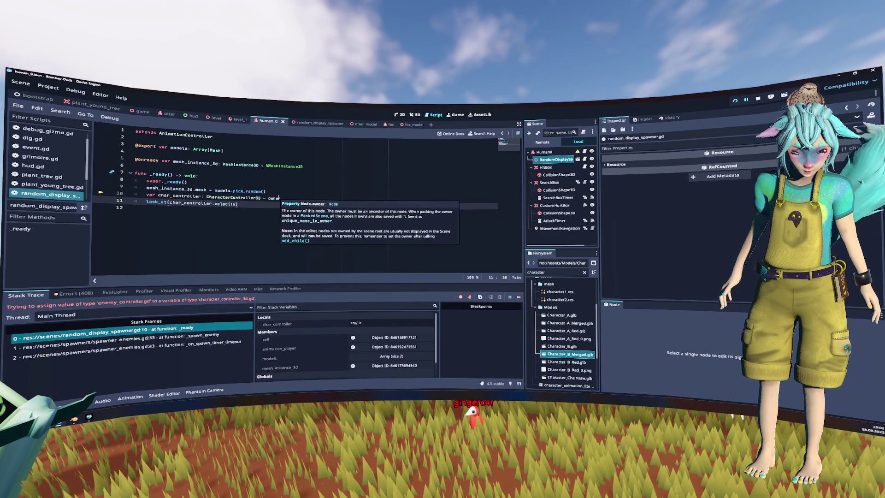
pyautogui.click(283, 198)
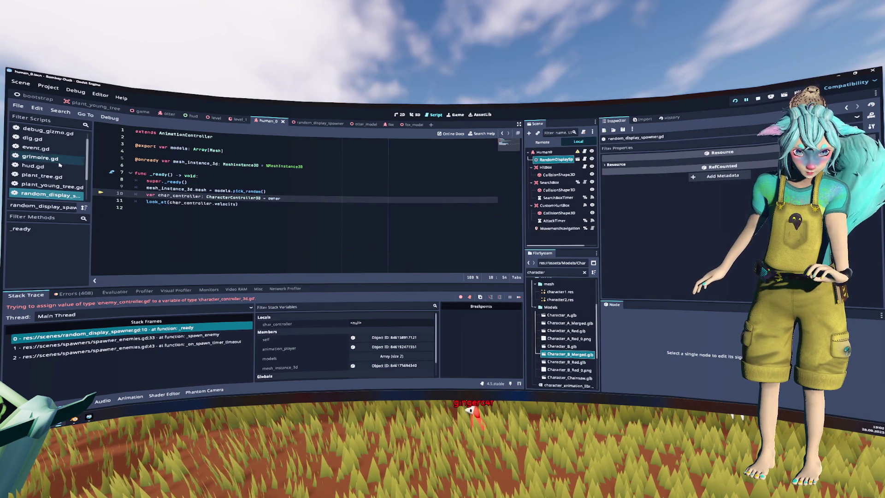
pyautogui.scroll(2, 69, 132)
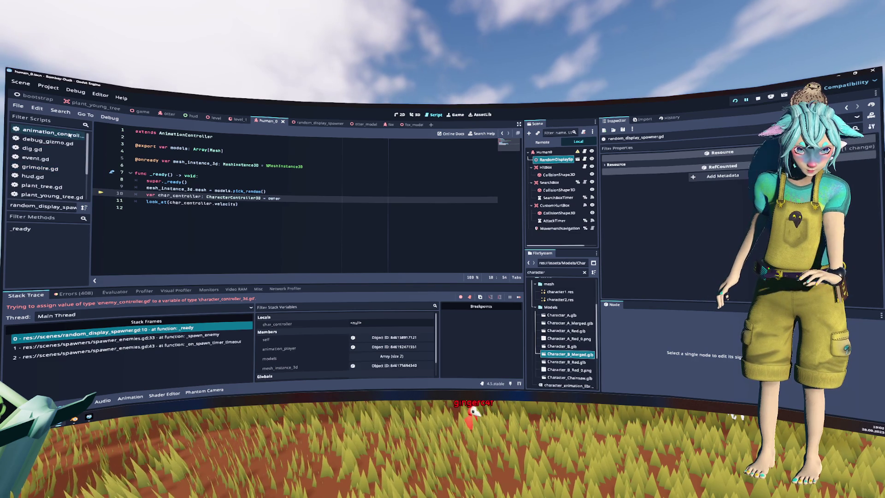
pyautogui.click(258, 204)
pyautogui.hotkey('ctrl', 'shift', 'f')
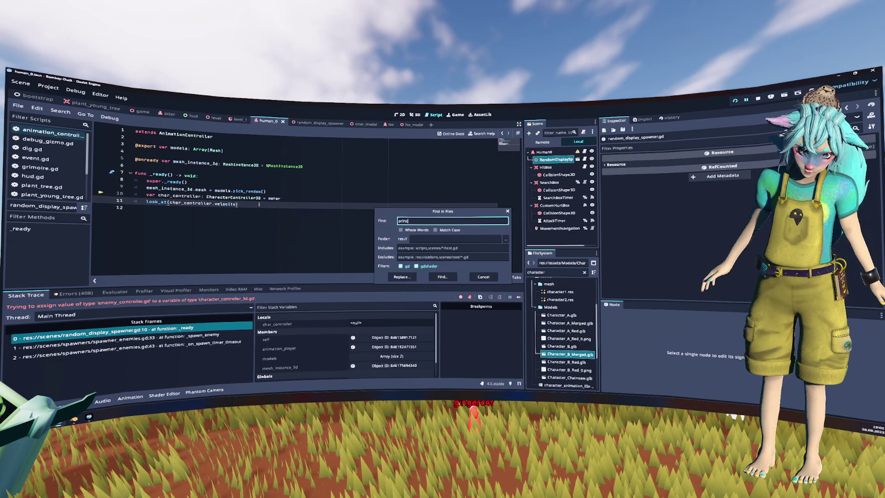
# Step: Search the project for 'print(' and open the print(river_directions) result in terrain_map.gd
pyautogui.write('(')
pyautogui.press('Return')
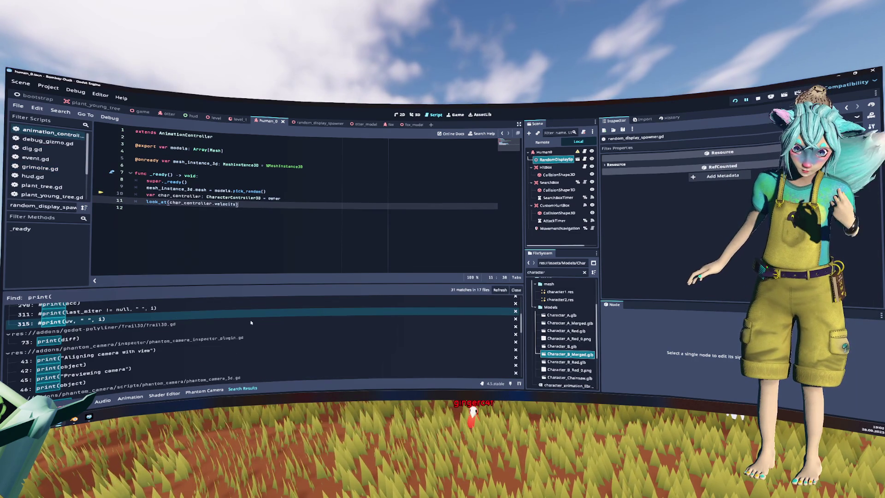
pyautogui.scroll(-8, 251, 323)
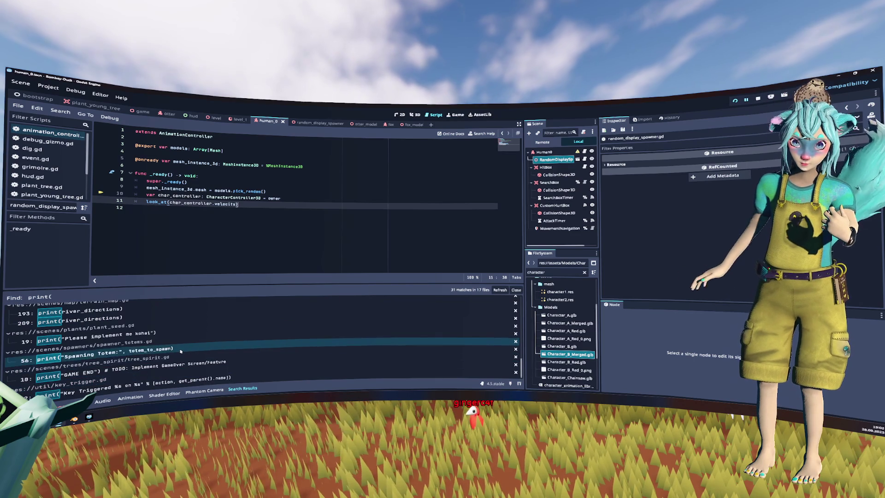
pyautogui.scroll(2, 181, 351)
pyautogui.click(162, 338)
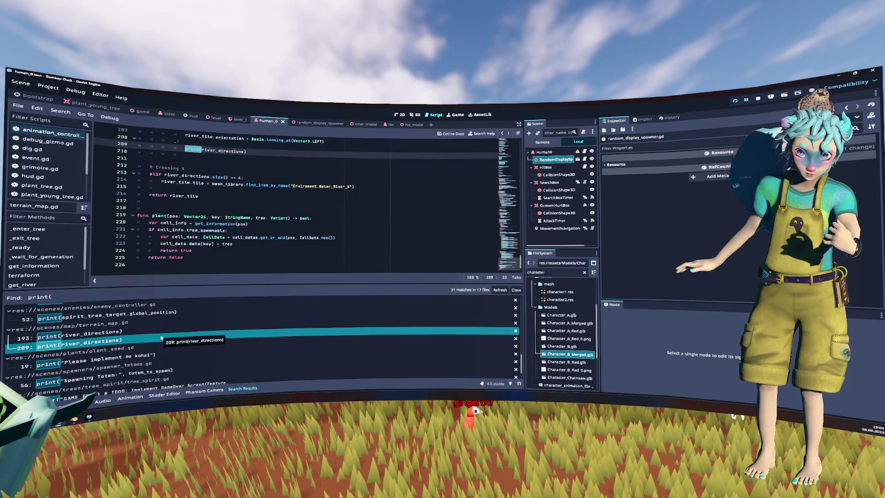
pyautogui.moveTo(237, 217)
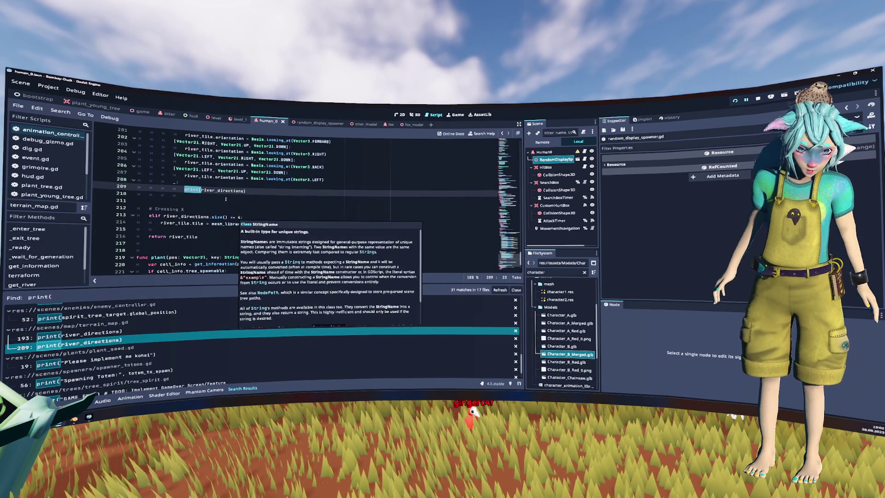
# Step: Copy line 209's print("Problem ", river_directions) and paste it over line 193's print
pyautogui.scroll(2, 295, 203)
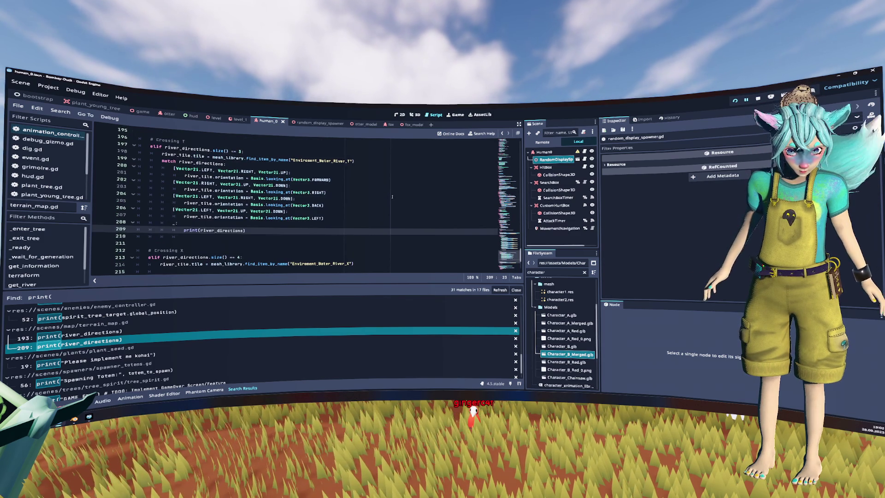
pyautogui.scroll(2, 392, 197)
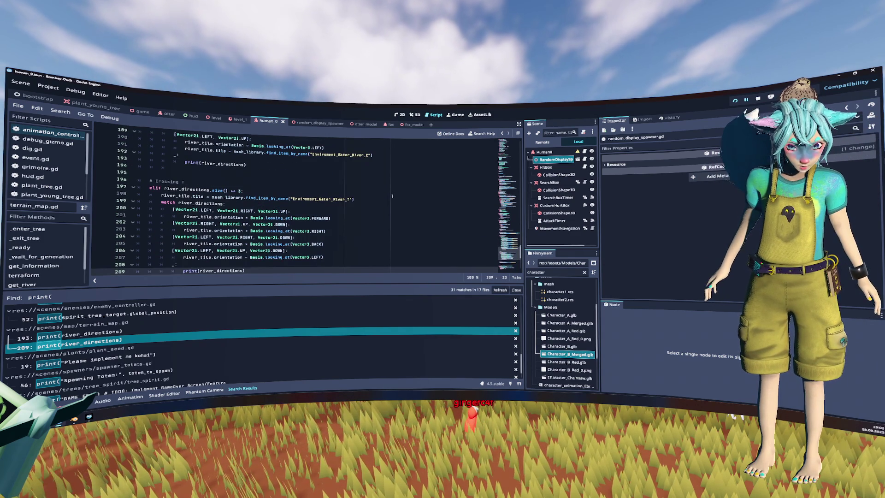
pyautogui.scroll(-2, 392, 196)
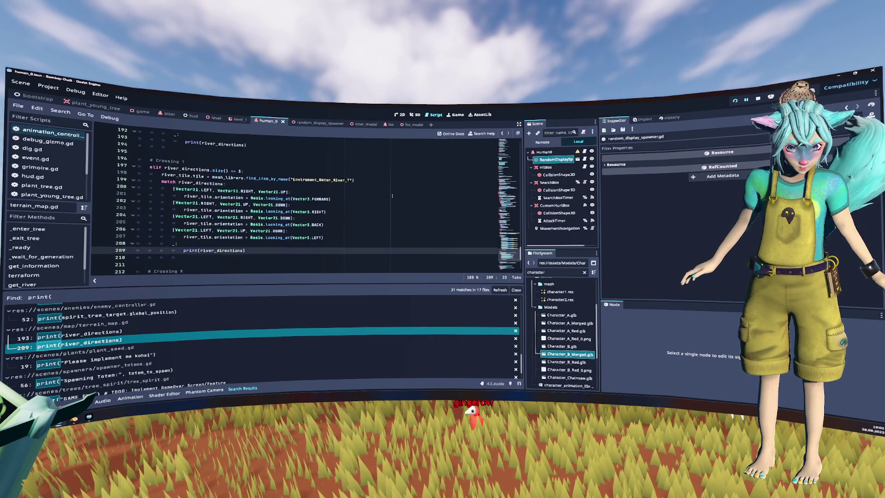
pyautogui.write('""Proble')
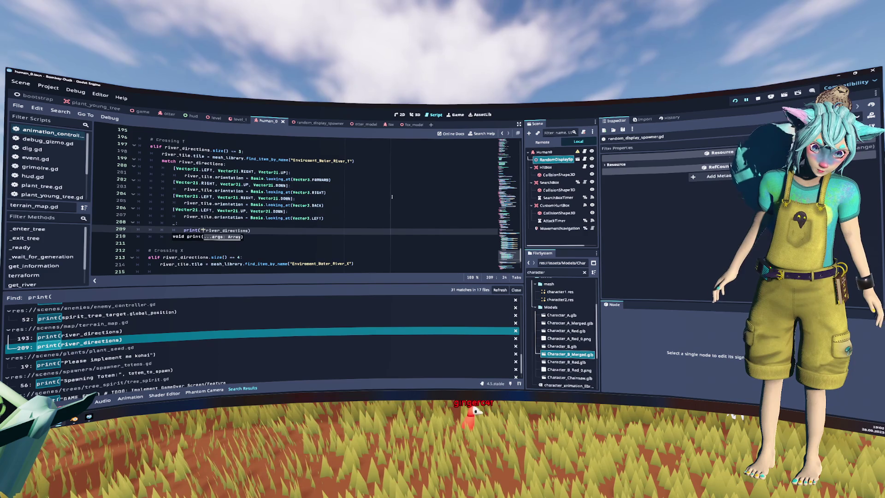
pyautogui.write('m",')
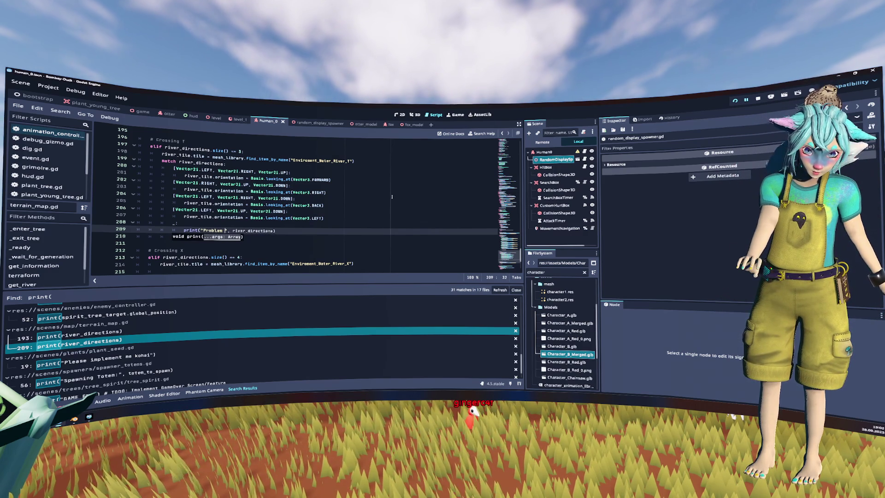
pyautogui.press('End')
pyautogui.hotkey('shift', 'Home')
pyautogui.hotkey('ctrl', 'c')
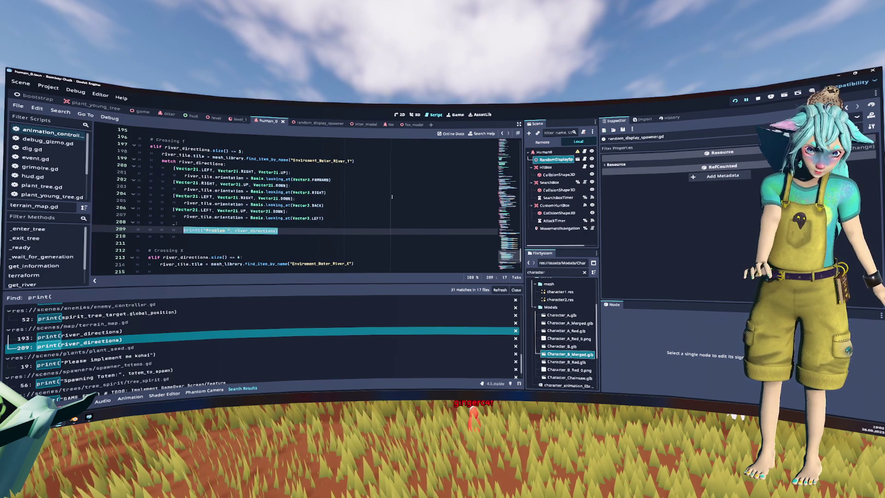
pyautogui.scroll(4, 392, 197)
pyautogui.click(287, 206)
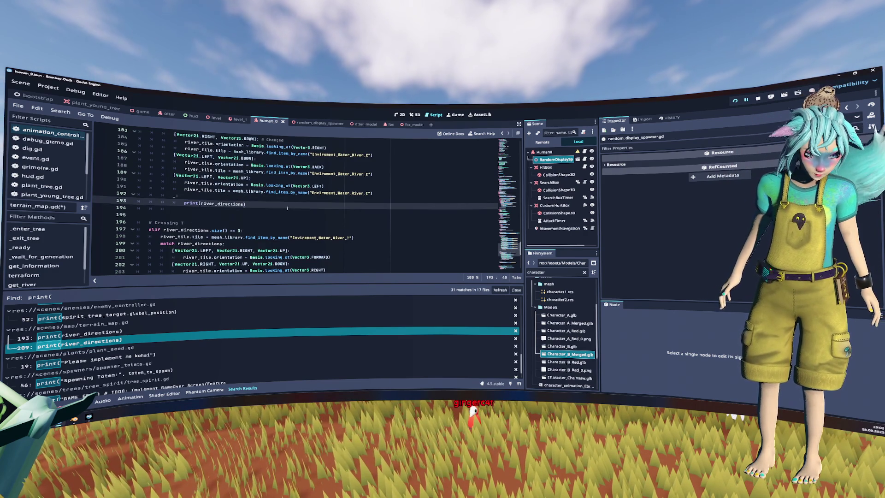
pyautogui.hotkey('shift', 'Home')
pyautogui.hotkey('ctrl', 'v')
# Step: Scroll back to line 197 in terrain_map.gd and switch the bottom panel to Output
pyautogui.scroll(2, 214, 311)
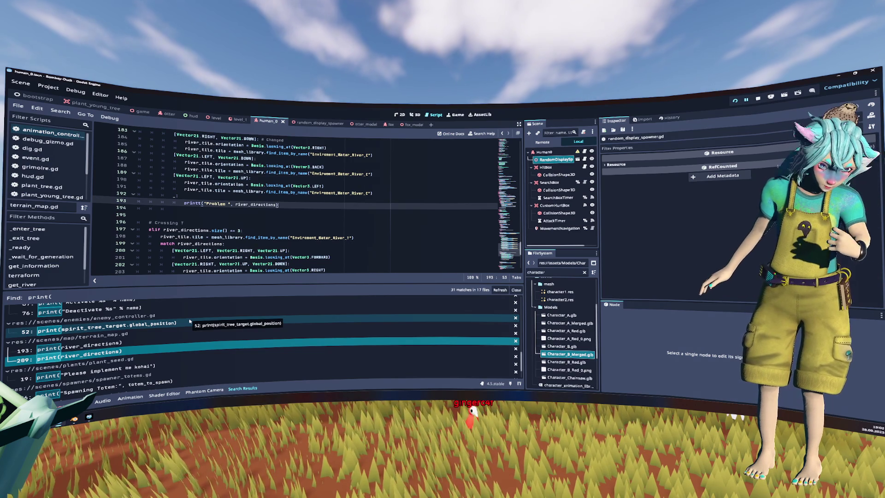
pyautogui.scroll(2, 189, 321)
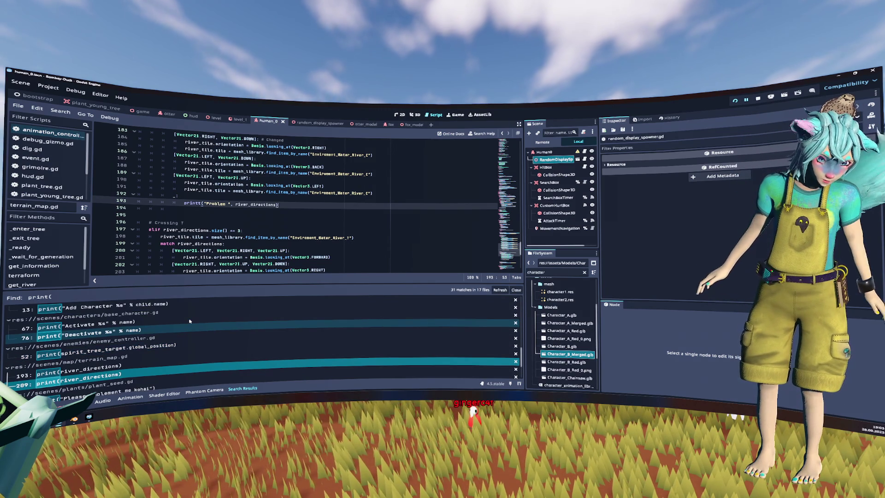
pyautogui.scroll(10, 189, 318)
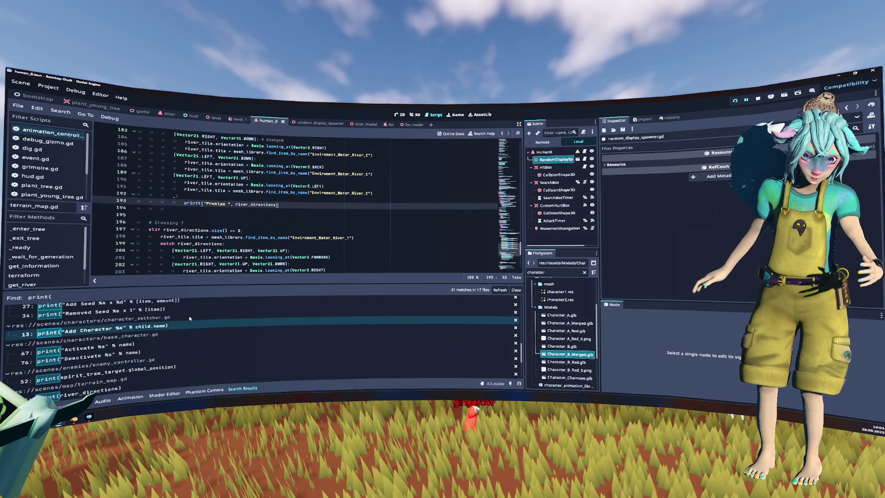
pyautogui.scroll(2, 189, 316)
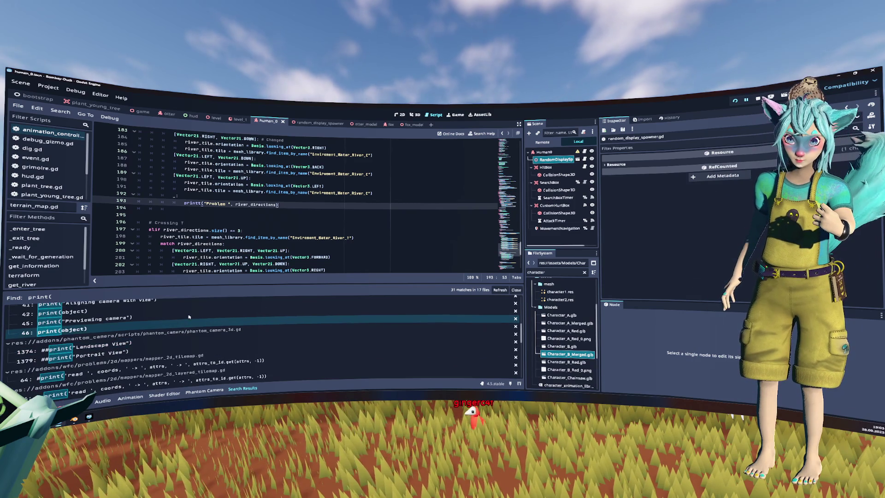
pyautogui.scroll(2, 188, 316)
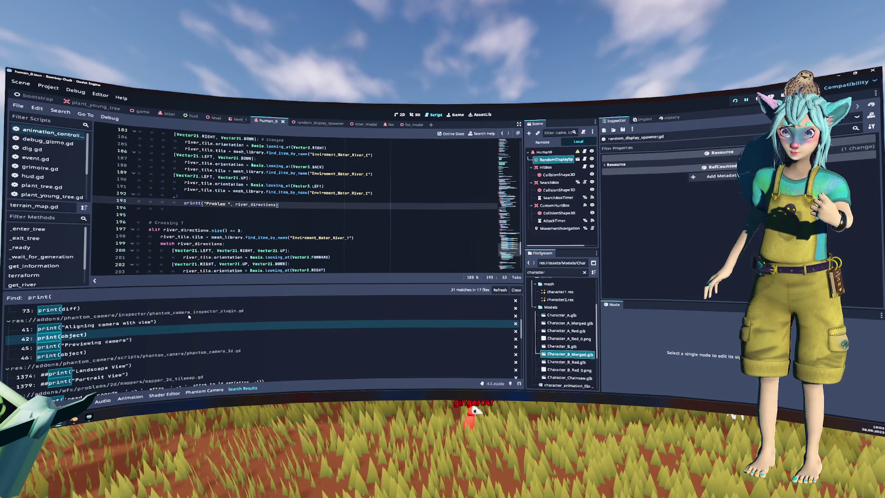
pyautogui.scroll(3, 188, 317)
pyautogui.scroll(-10, 189, 316)
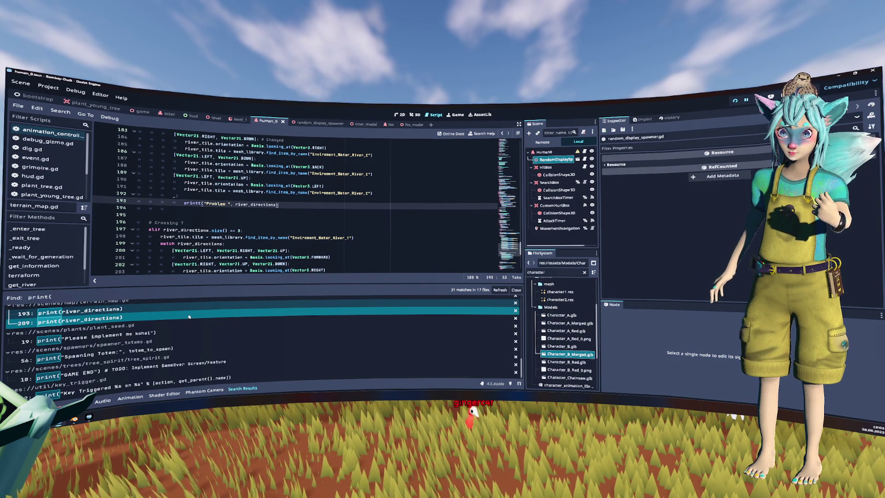
pyautogui.click(368, 229)
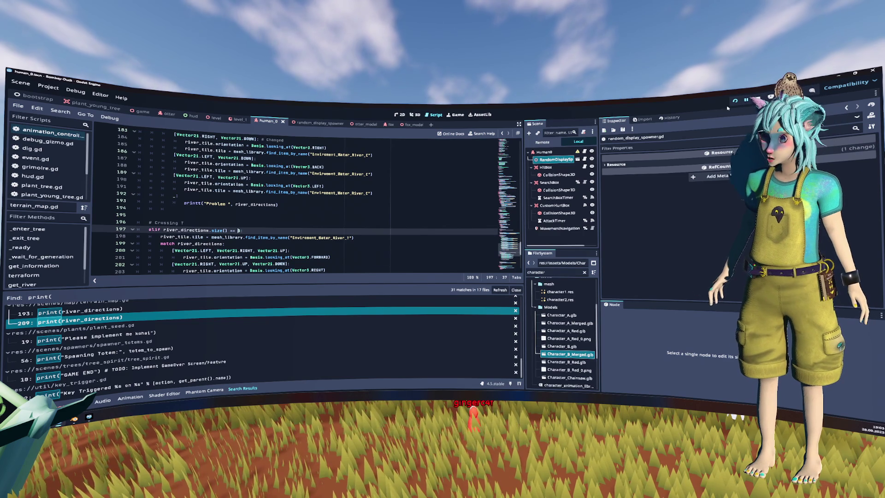
pyautogui.click(516, 290)
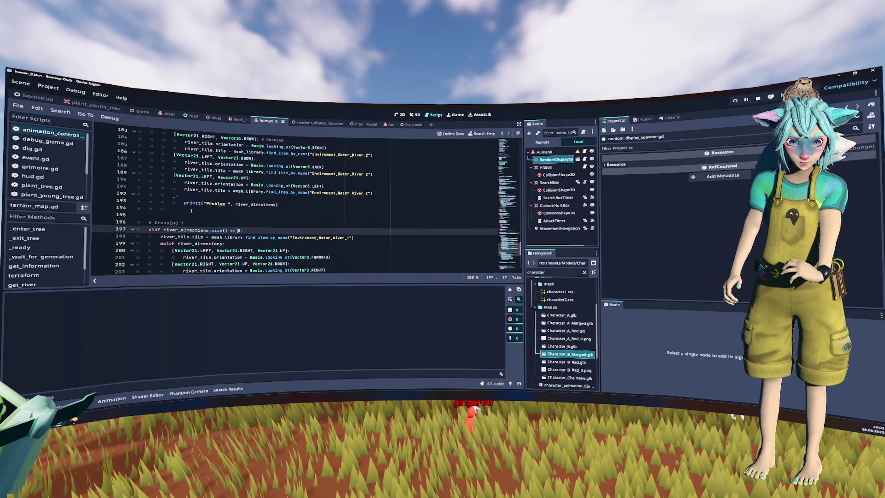
# Step: Run the project, then change line 10's char_controller type to EnemyController
pyautogui.press('F5')
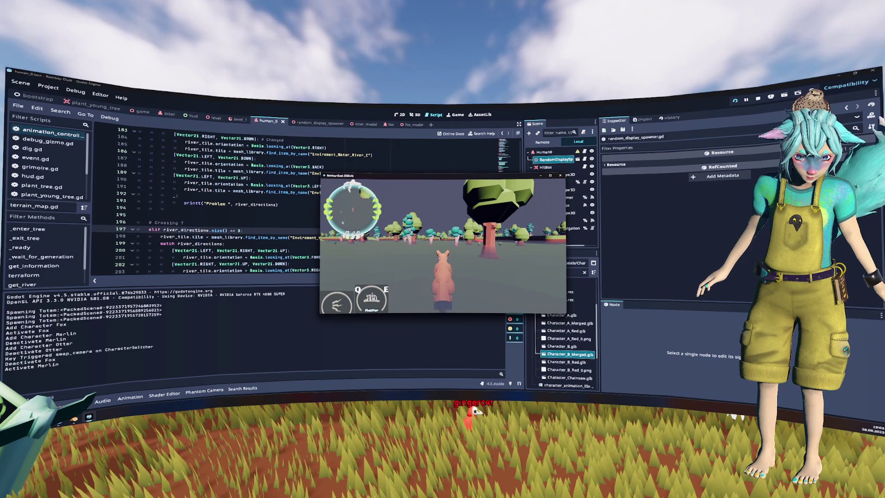
pyautogui.press('BackSpace')
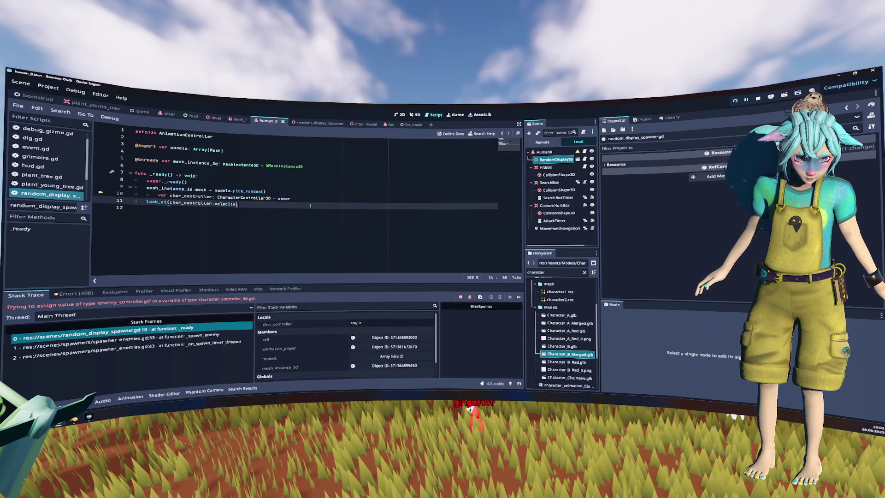
pyautogui.click(265, 190)
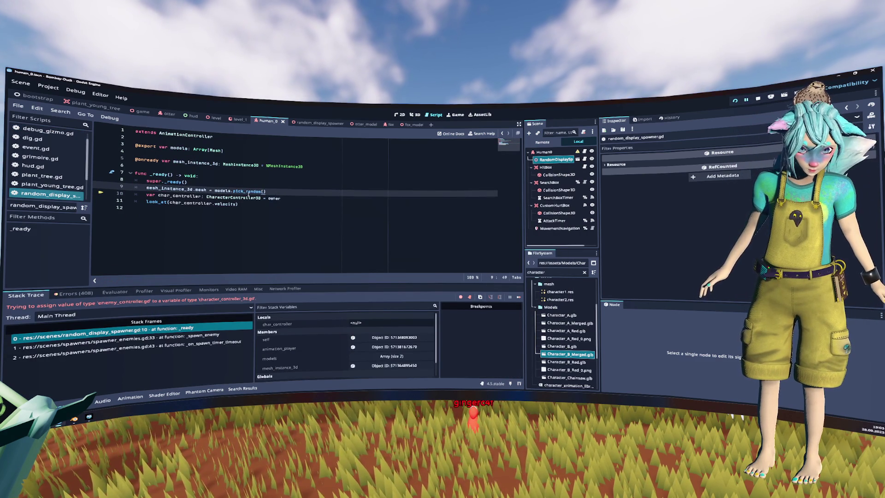
pyautogui.doubleClick(239, 197)
pyautogui.write('E')
pyautogui.press('Return')
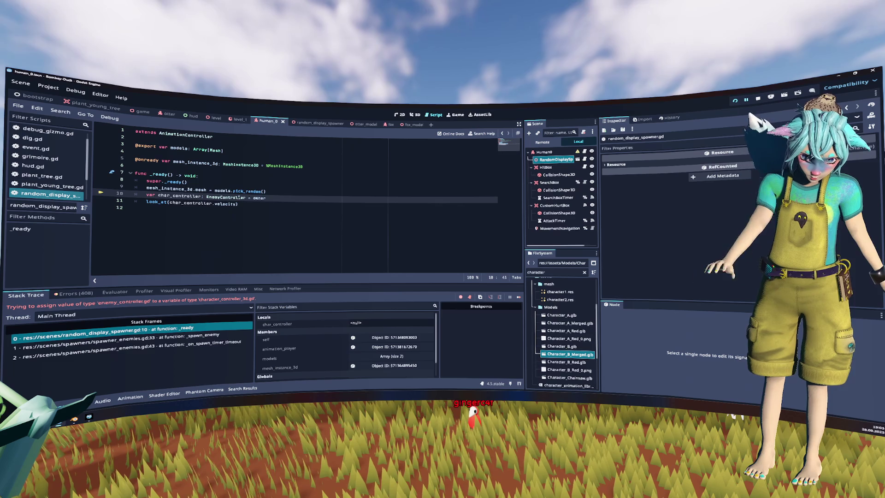
pyautogui.doubleClick(175, 197)
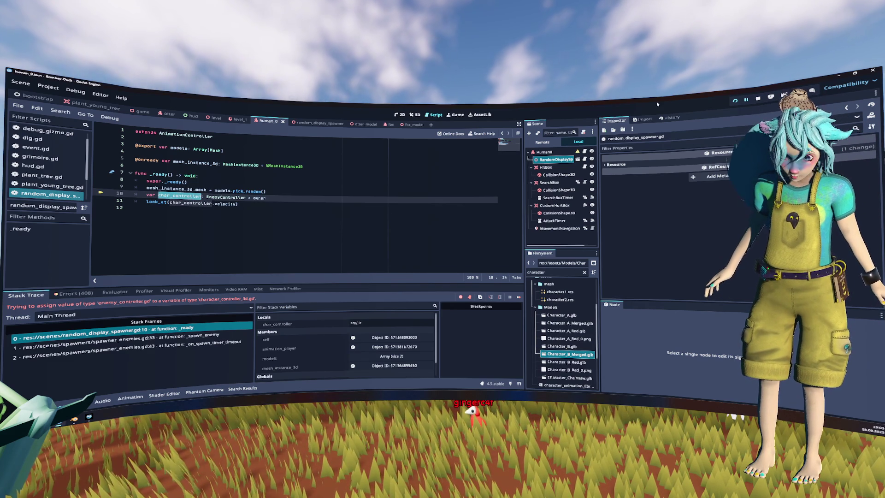
# Step: Restart the game, start play, swap characters three times with Tab, then stop with F8
pyautogui.click(734, 103)
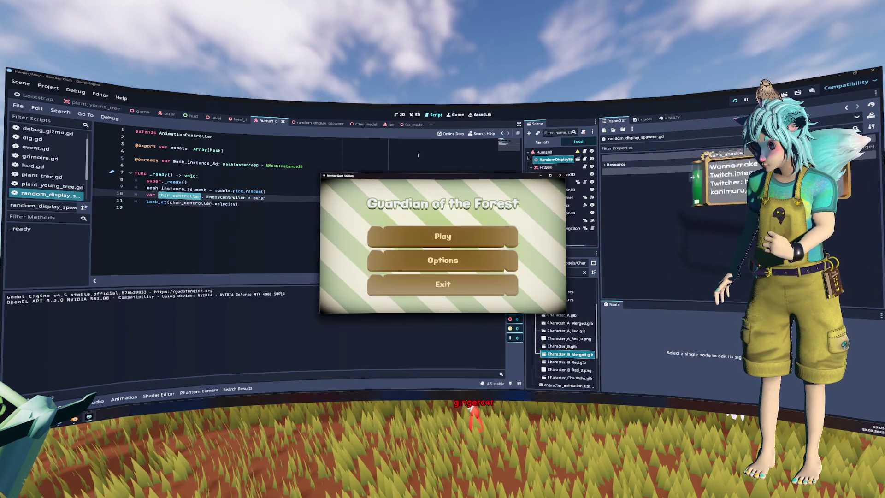
pyautogui.click(443, 236)
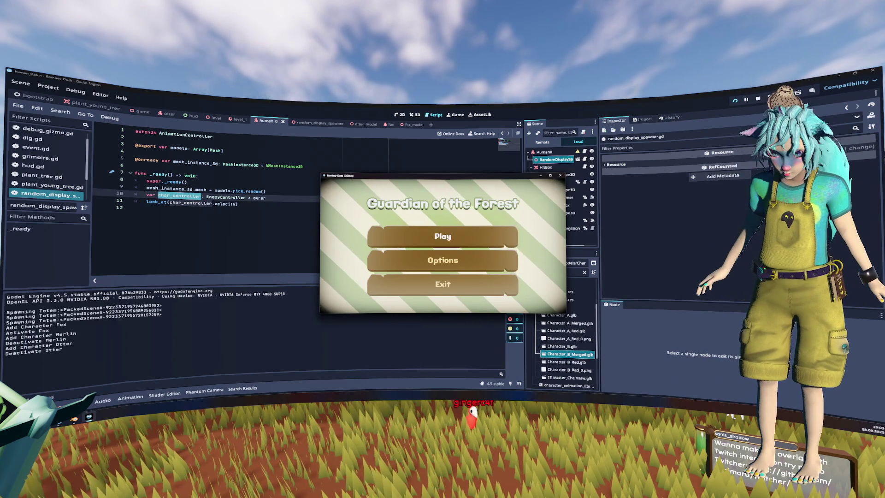
pyautogui.press('Tab')
pyautogui.press('Tab')
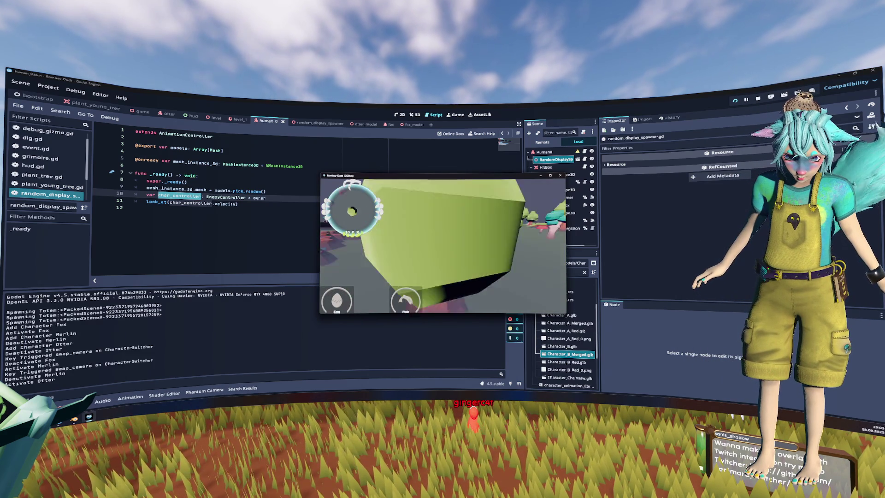
pyautogui.press('Tab')
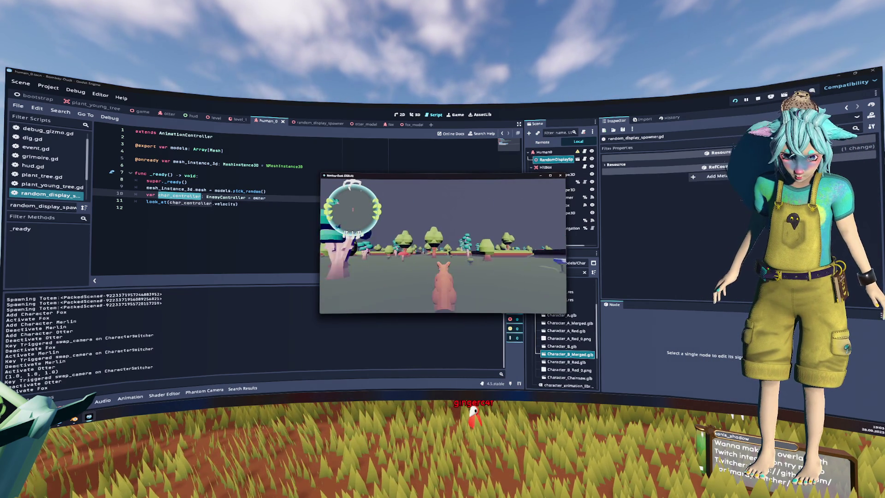
pyautogui.press('Tab')
pyautogui.press('Tab')
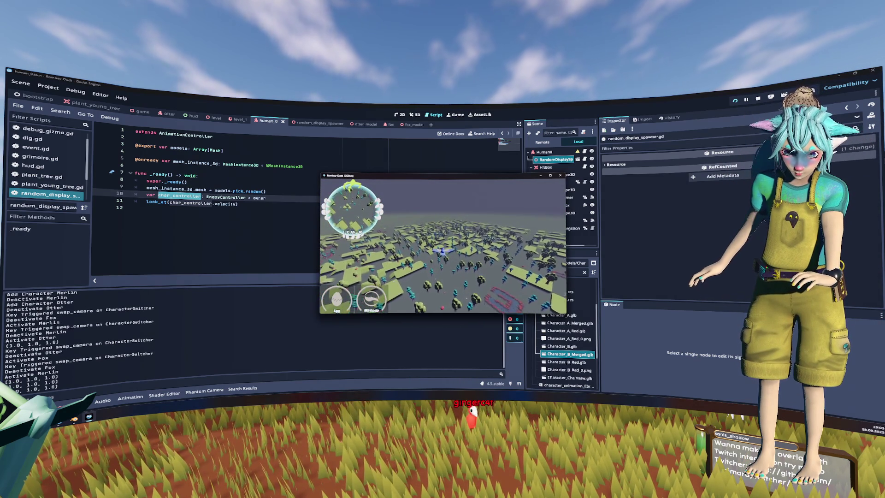
pyautogui.press('F8')
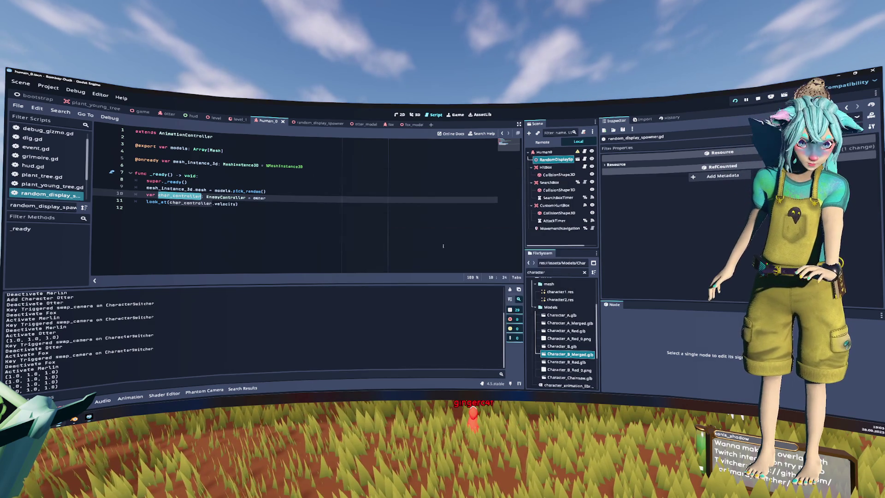
# Step: Search all files for print( calls and open enemy_controller.gd at its line 52 print
pyautogui.click(172, 208)
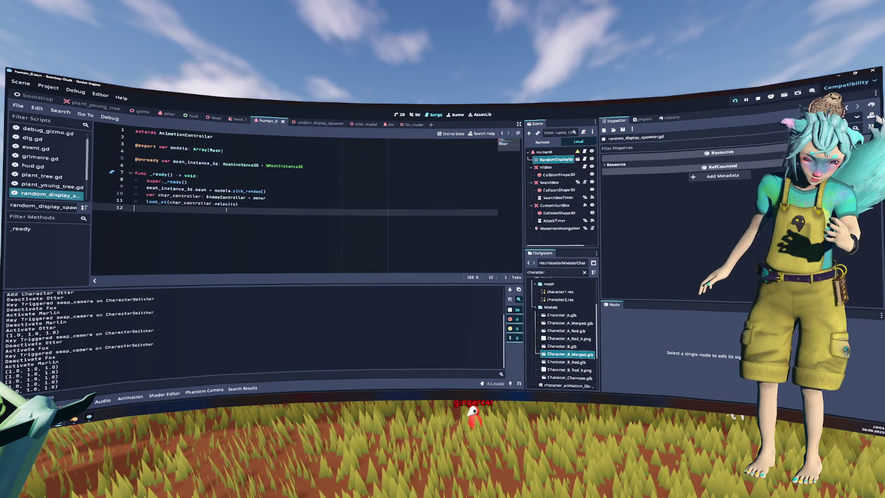
pyautogui.hotkey('ctrl', 'shift', 'f')
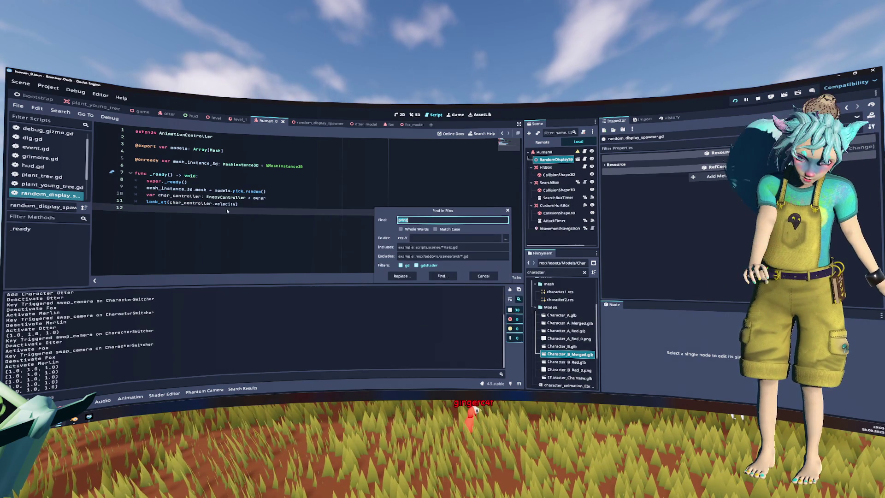
pyautogui.press('Return')
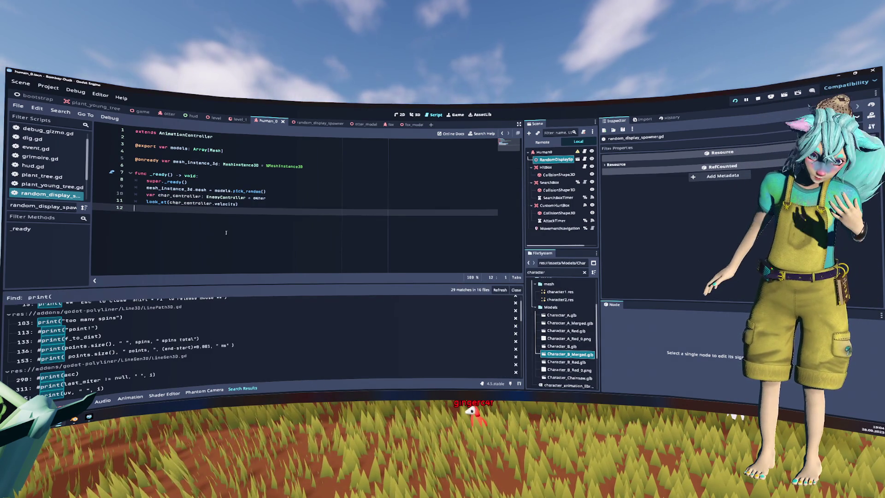
pyautogui.scroll(-10, 186, 353)
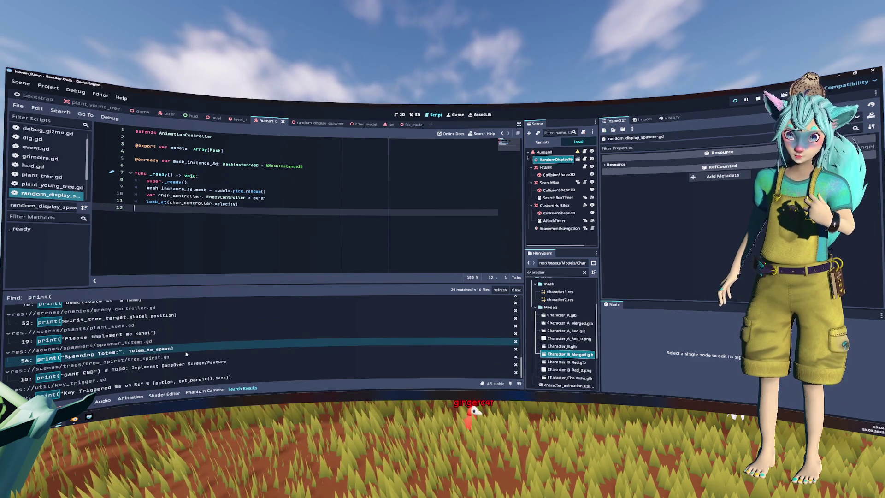
pyautogui.scroll(3, 187, 353)
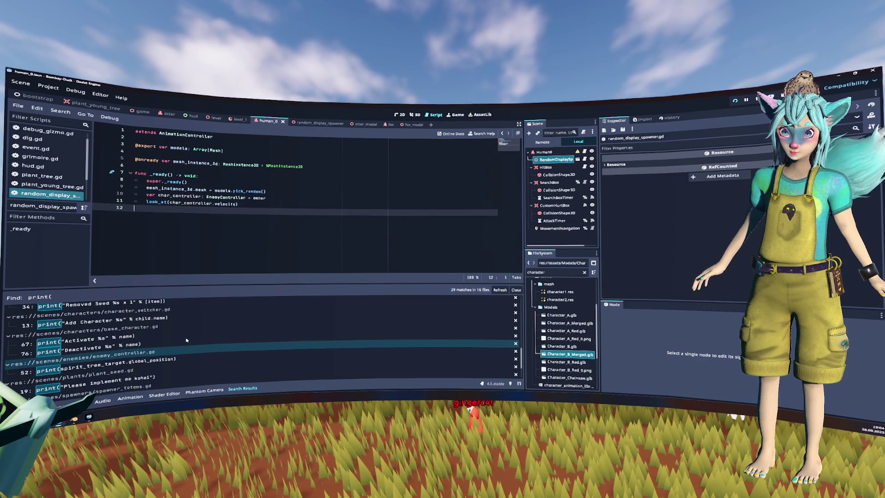
pyautogui.click(182, 366)
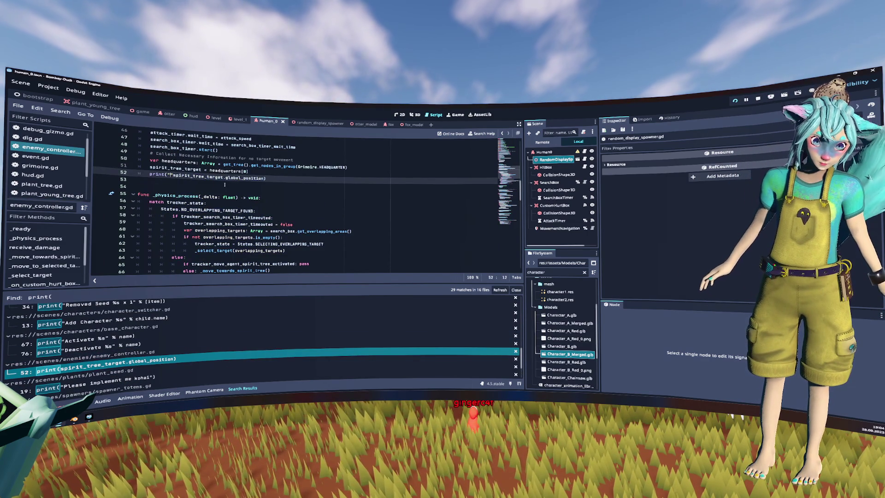
# Step: Label that print with "Tree Position:" and run the game to see the output
pyautogui.write('"Tree Position:')
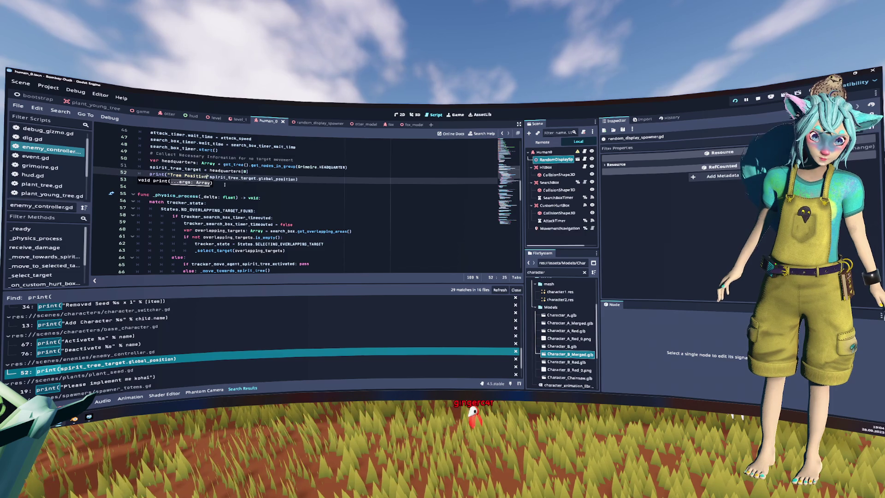
pyautogui.write('",')
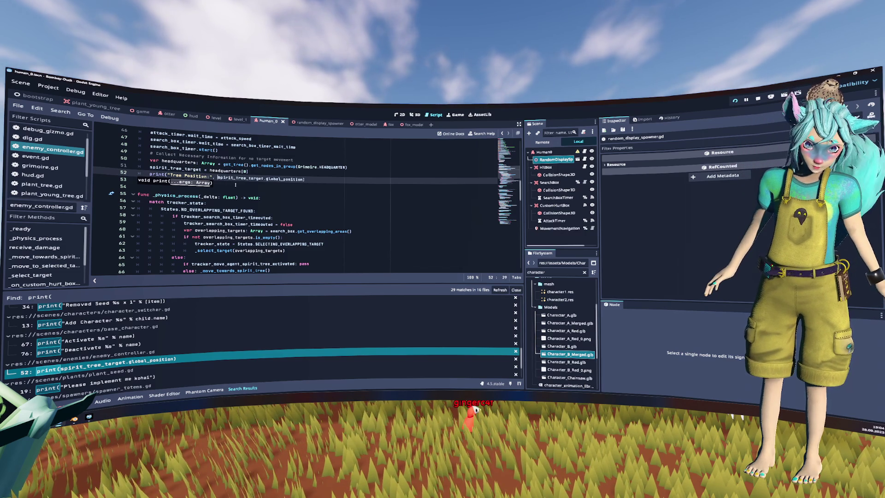
pyautogui.press('Escape')
pyautogui.press('Up')
pyautogui.press('Up')
pyautogui.press('Up')
pyautogui.press('End')
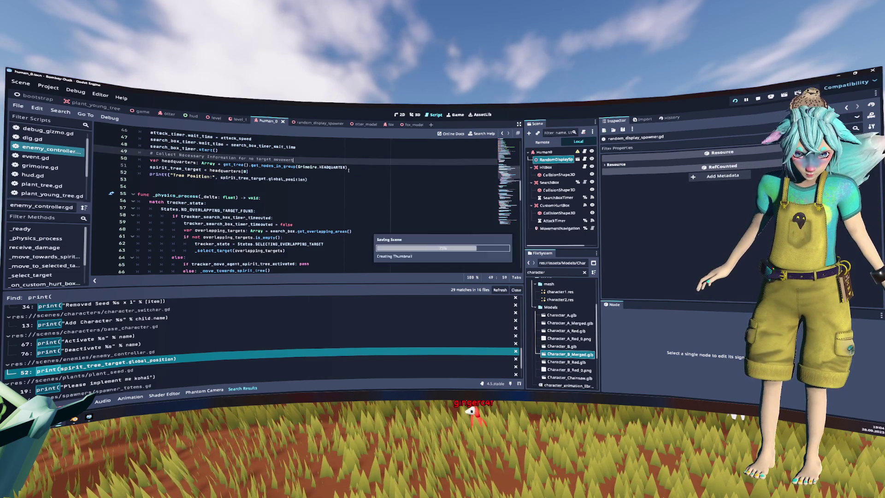
pyautogui.press('F5')
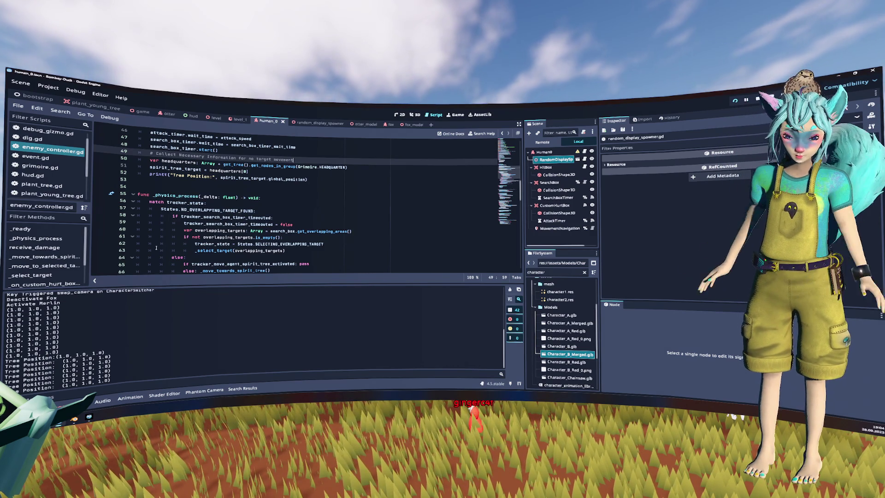
# Step: Go to the look_at line in random_display_spawner.gd and run the game to test orientation
pyautogui.scroll(15, 354, 202)
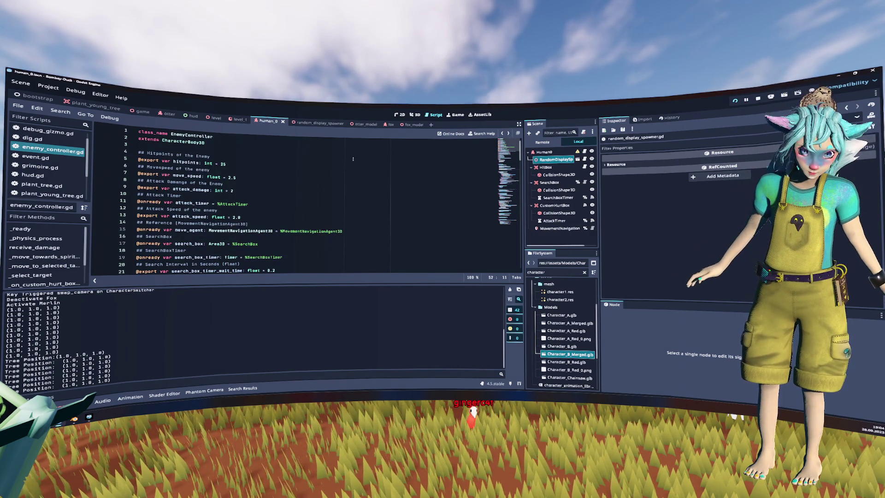
pyautogui.hotkey('alt', 'Left')
pyautogui.click(303, 205)
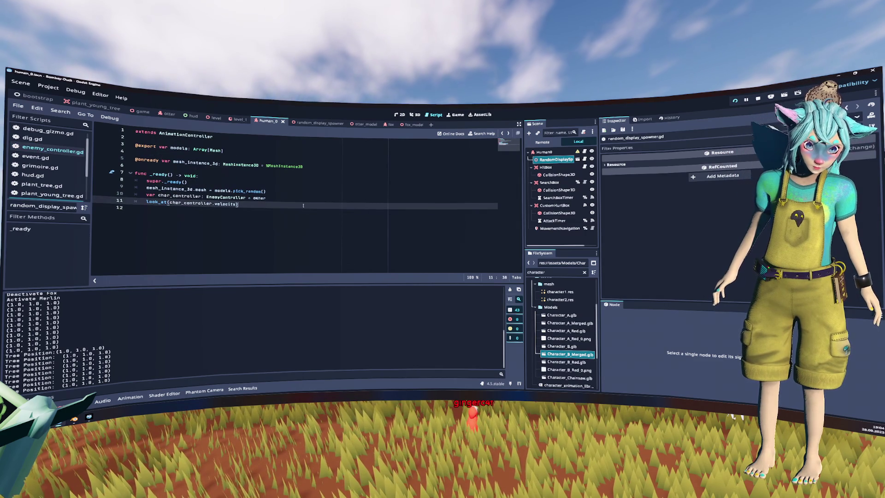
pyautogui.hotkey('alt', 'Tab')
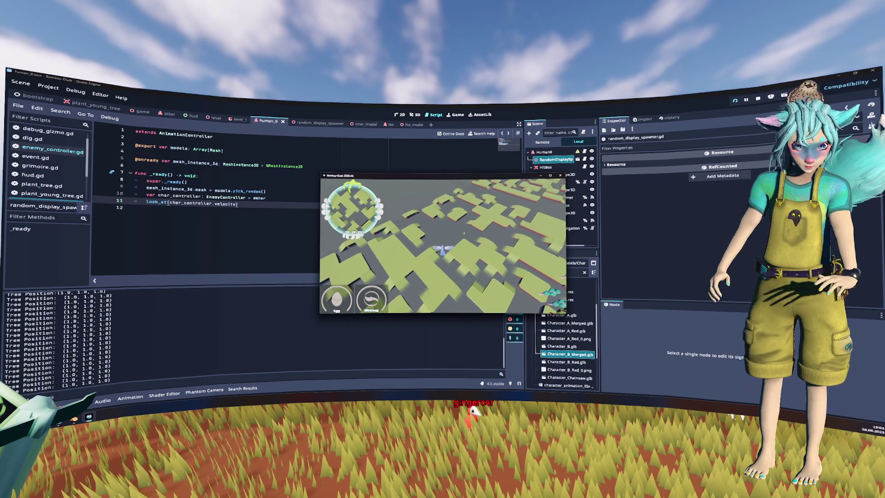
# Step: Prefix line 11's look_at call with 'char_controller.' and save the script
pyautogui.click(443, 246)
pyautogui.press('Home')
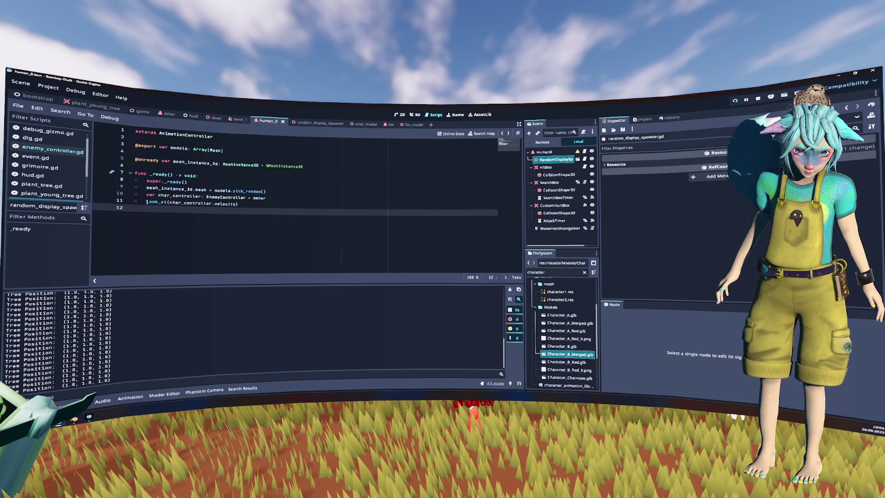
pyautogui.keyDown('ctrl'); pyautogui.click(183, 203); pyautogui.keyUp('ctrl')
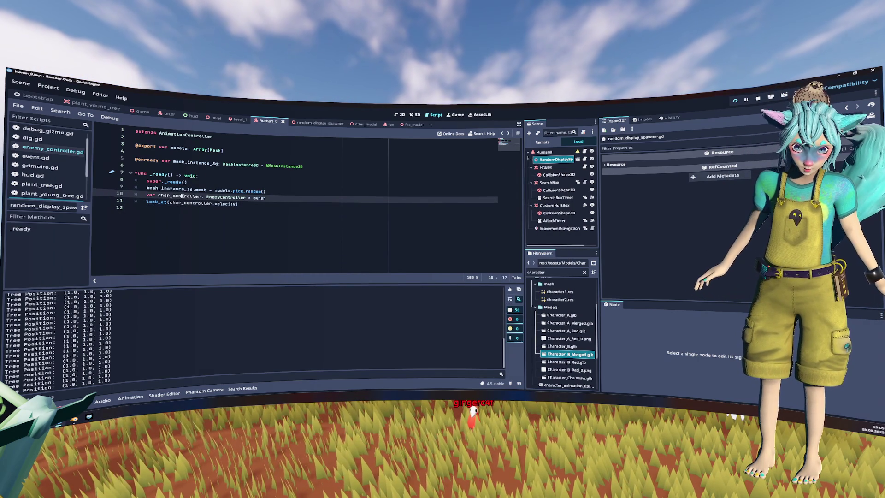
pyautogui.hotkey('ctrl', 'c')
pyautogui.press('Down')
pyautogui.press('Home')
pyautogui.hotkey('ctrl', 'v')
pyautogui.write('.')
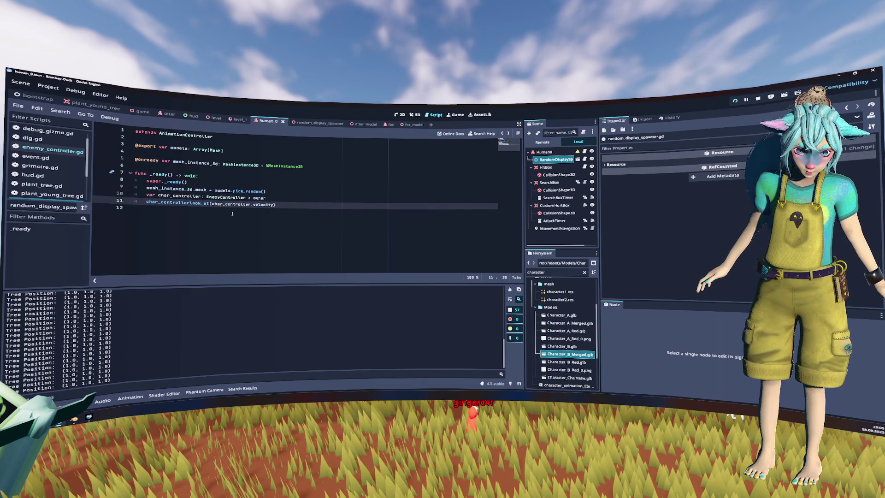
pyautogui.hotkey('ctrl', 's')
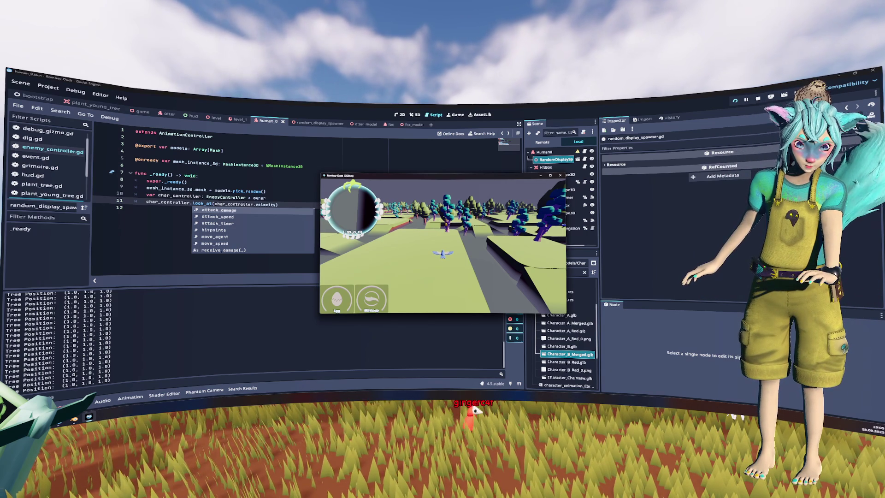
# Step: After the test run, check the look_at(char_controller.velocity) line and return to enemy_controller.gd
pyautogui.click(286, 199)
pyautogui.click(286, 199)
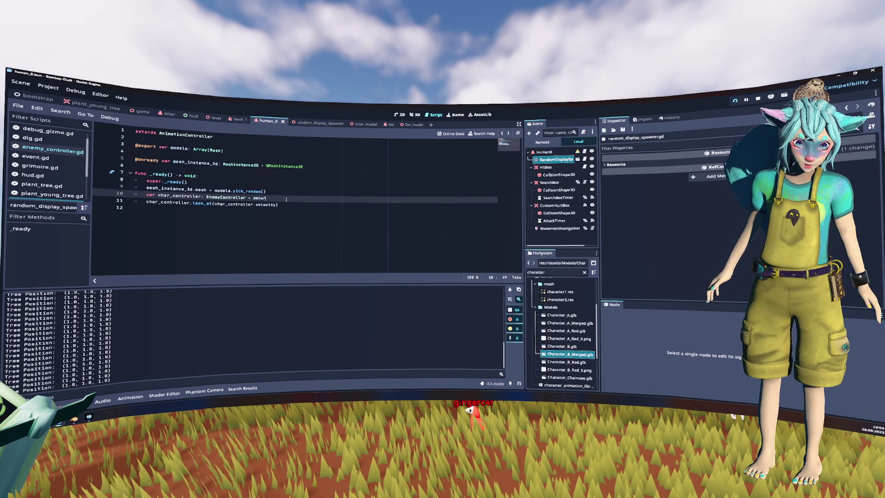
pyautogui.click(270, 204)
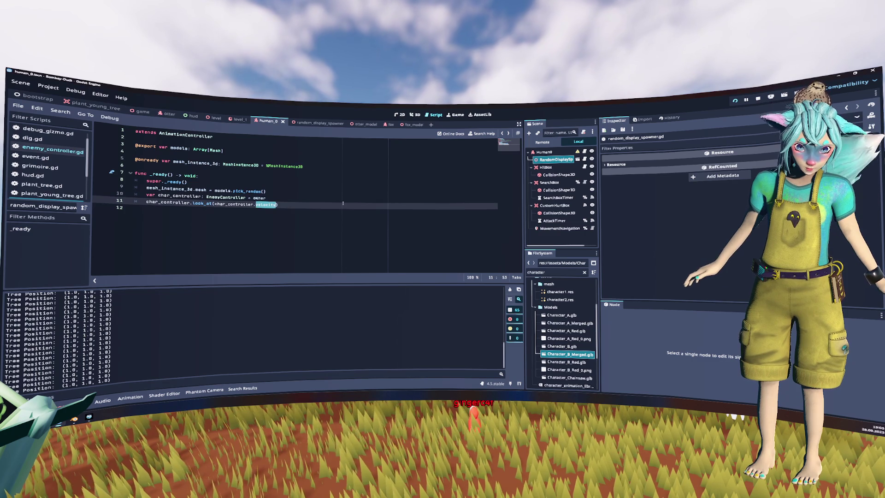
pyautogui.press('Up')
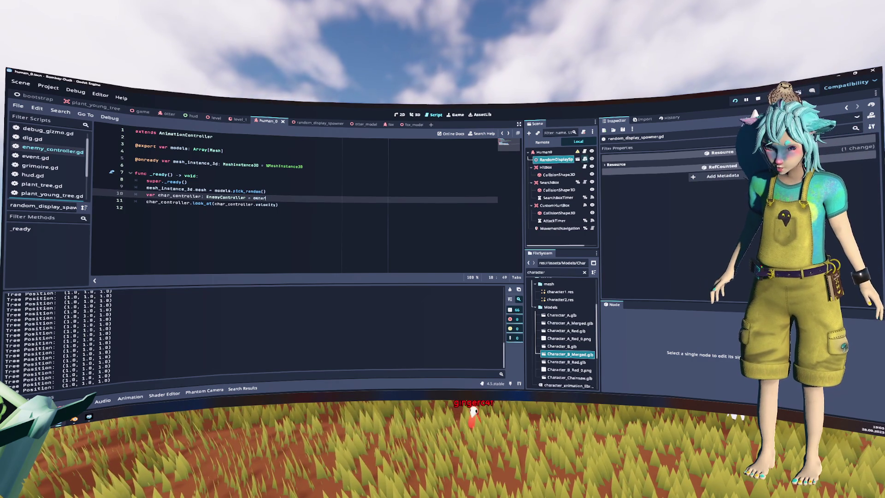
pyautogui.click(52, 151)
# Step: Select the enemy's MovementNavigation node in the Scene dock and open its movement_agent.gd script
pyautogui.scroll(-15, 386, 186)
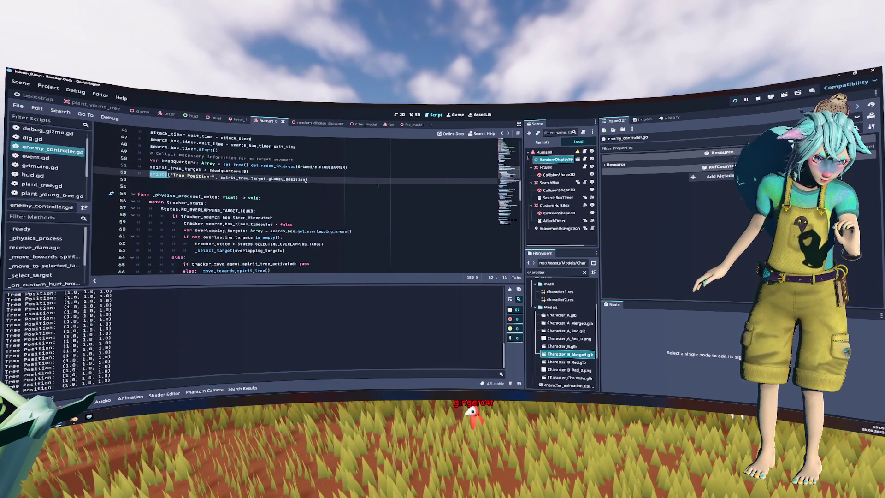
pyautogui.scroll(-12, 378, 185)
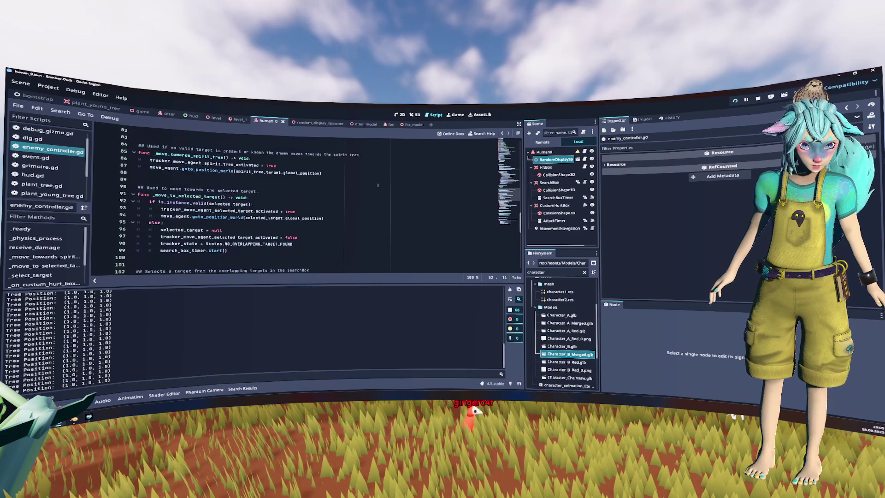
pyautogui.scroll(-6, 378, 185)
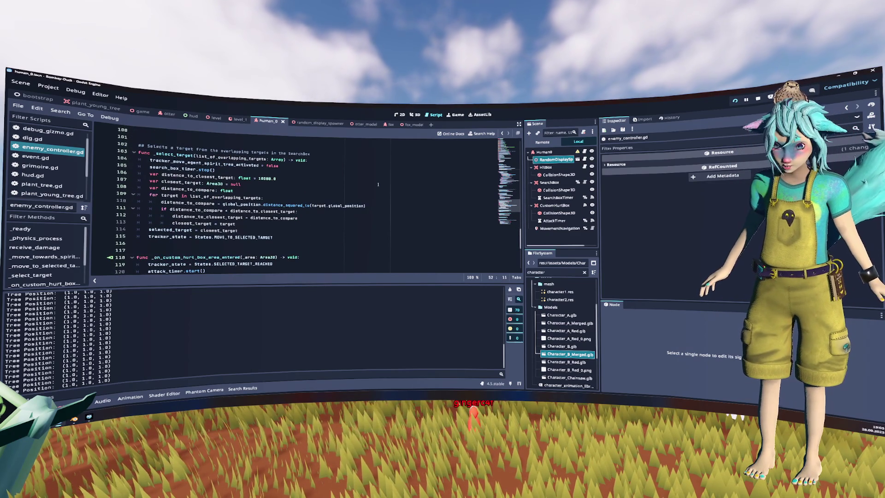
pyautogui.click(566, 228)
pyautogui.click(592, 228)
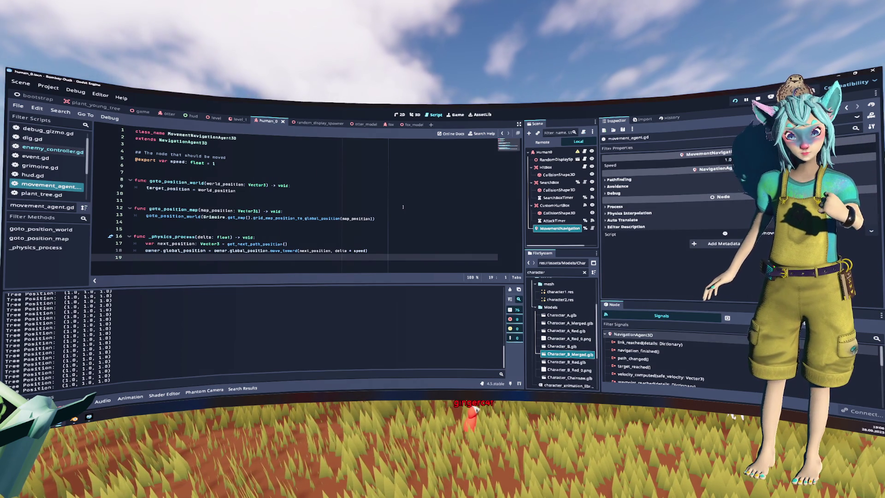
pyautogui.click(408, 244)
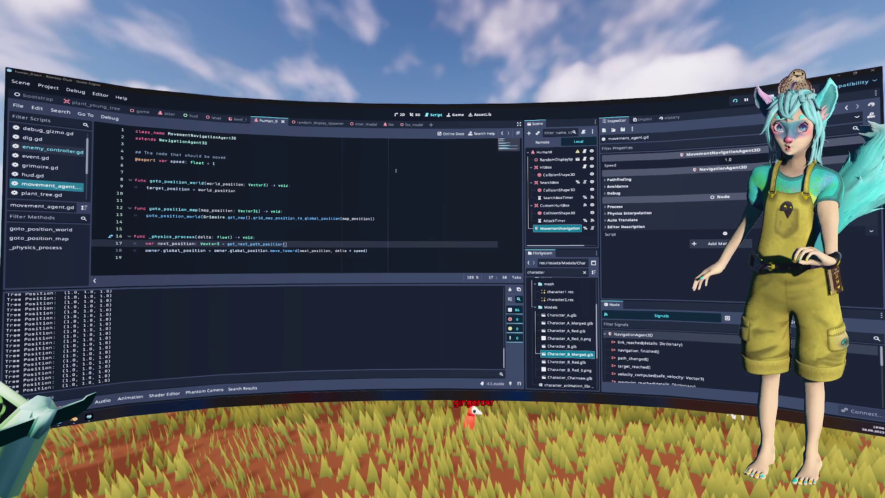
# Step: Review movement_agent.gd's goto_position functions and the look_at line in random_display_spawner.gd
pyautogui.click(354, 227)
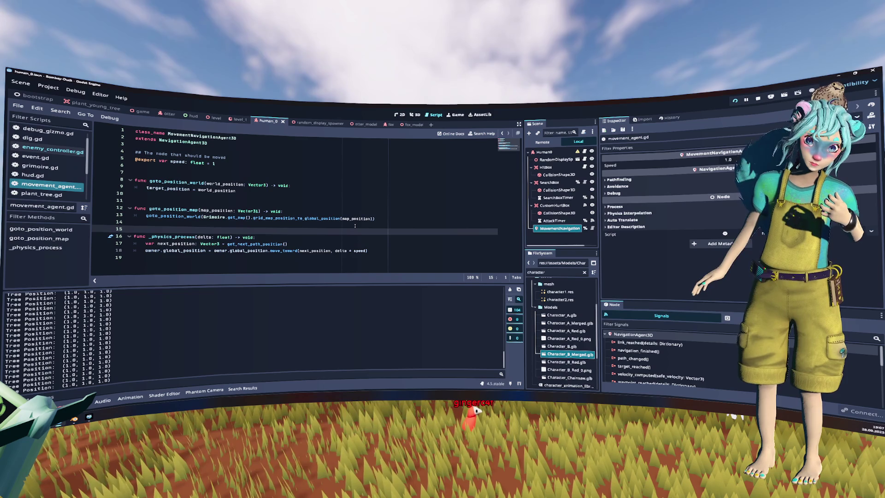
pyautogui.doubleClick(356, 218)
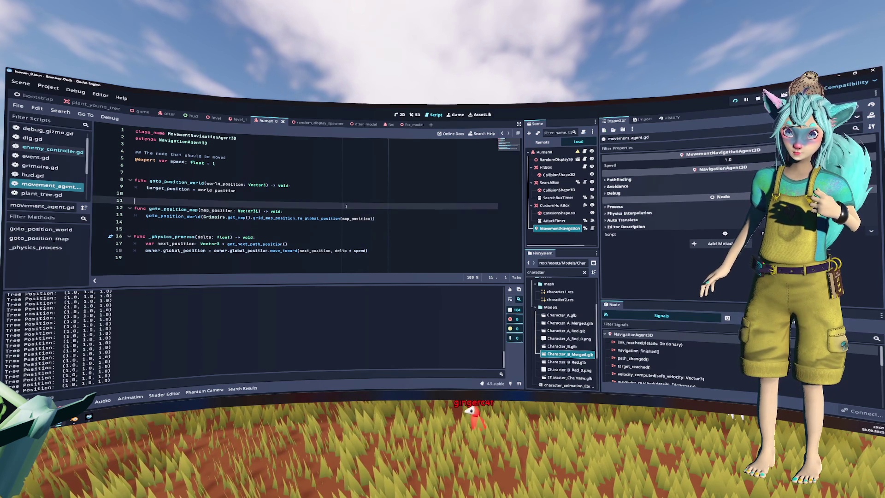
pyautogui.click(351, 223)
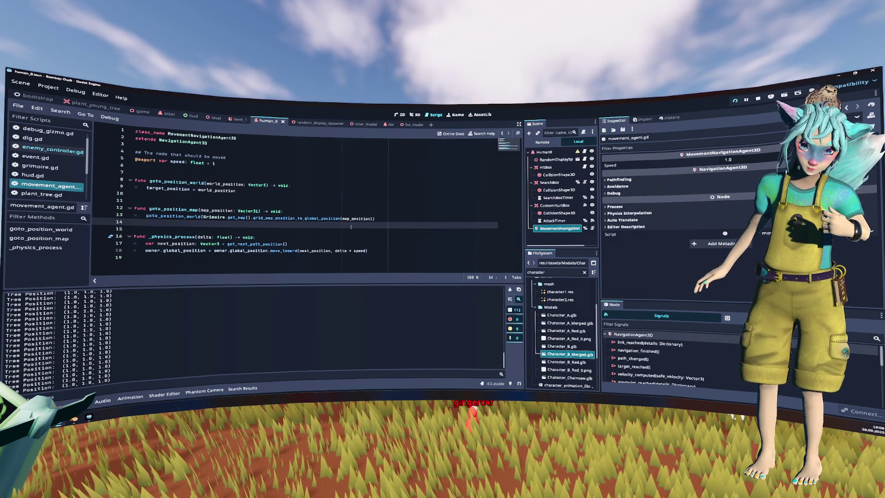
pyautogui.click(329, 243)
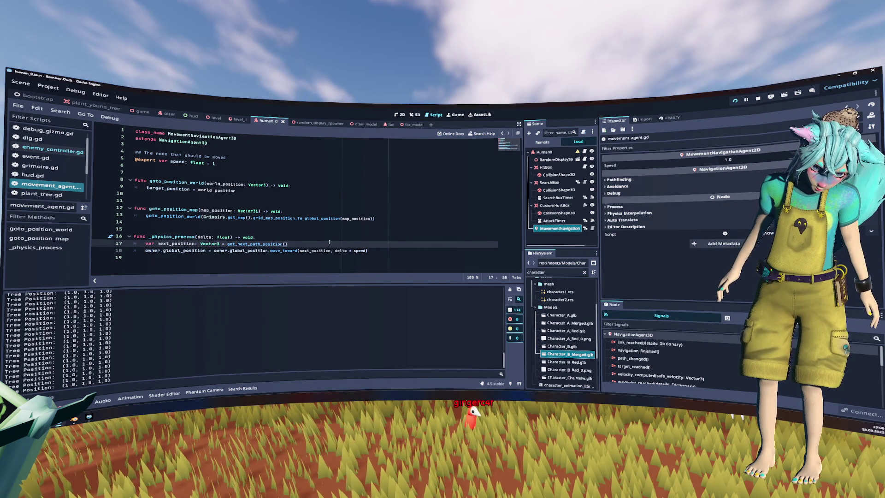
pyautogui.hotkey('alt', 'Left')
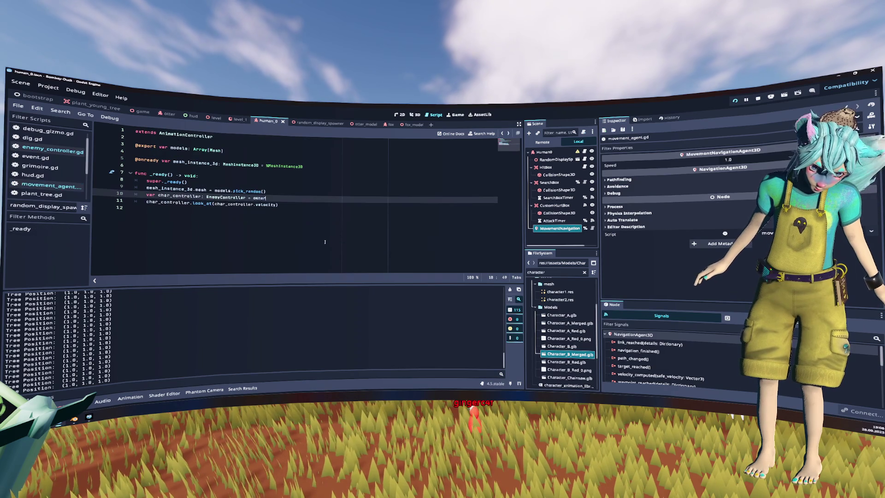
pyautogui.press('Down')
pyautogui.press('End')
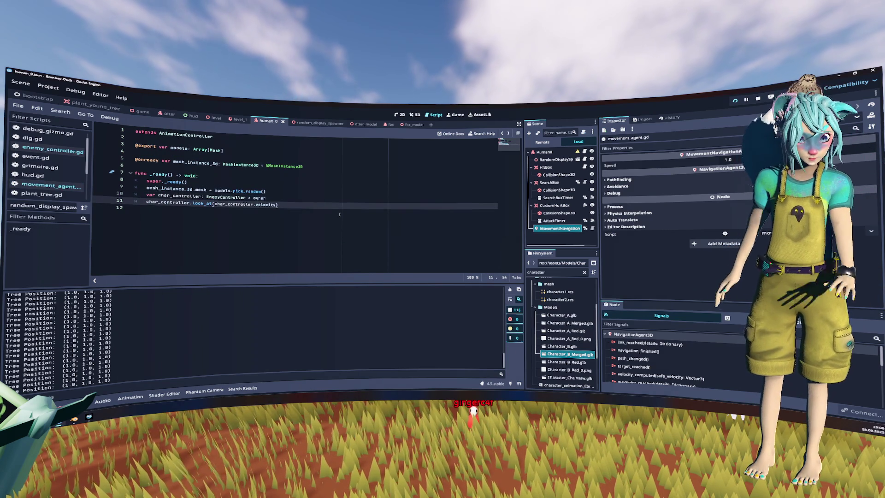
pyautogui.hotkey('alt', 'Right')
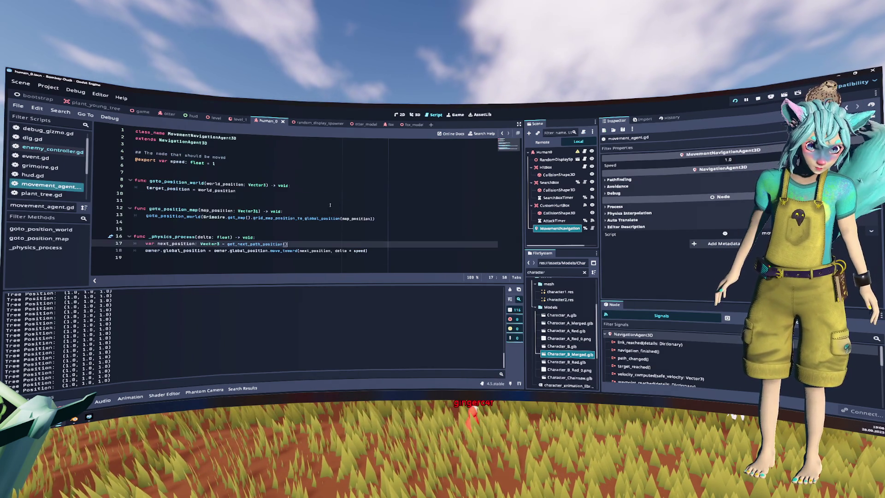
# Step: Insert a new indented line after the move_toward statement in _physics_process
pyautogui.click(379, 248)
pyautogui.press('Return')
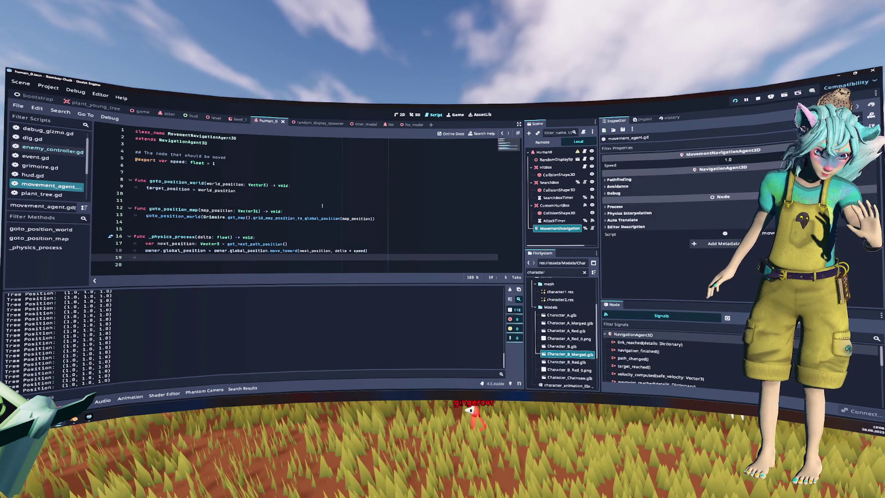
pyautogui.doubleClick(176, 188)
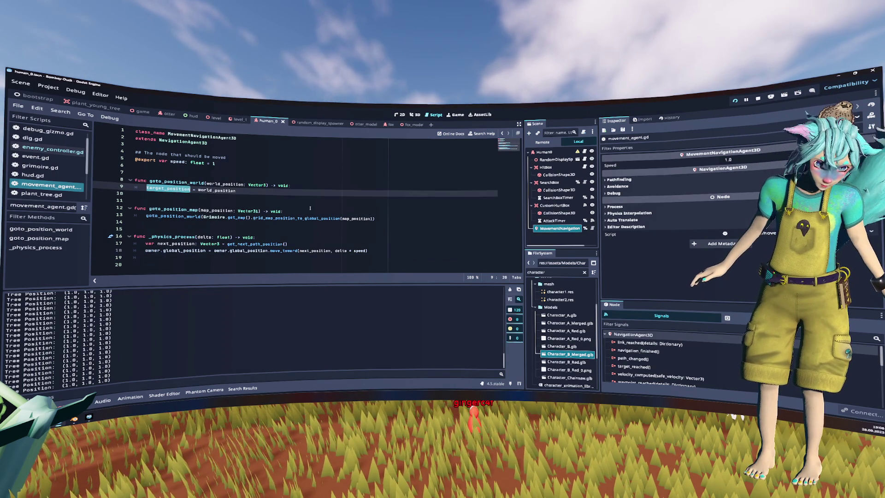
# Step: Write owner.look_at(next_position) on line 19, copying next_position from line 17
pyautogui.click(230, 261)
pyautogui.write('owner')
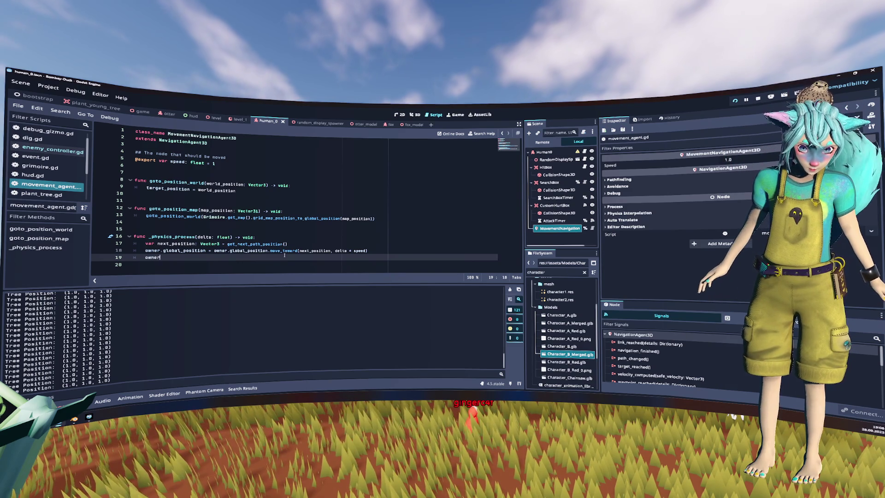
pyautogui.write('.look')
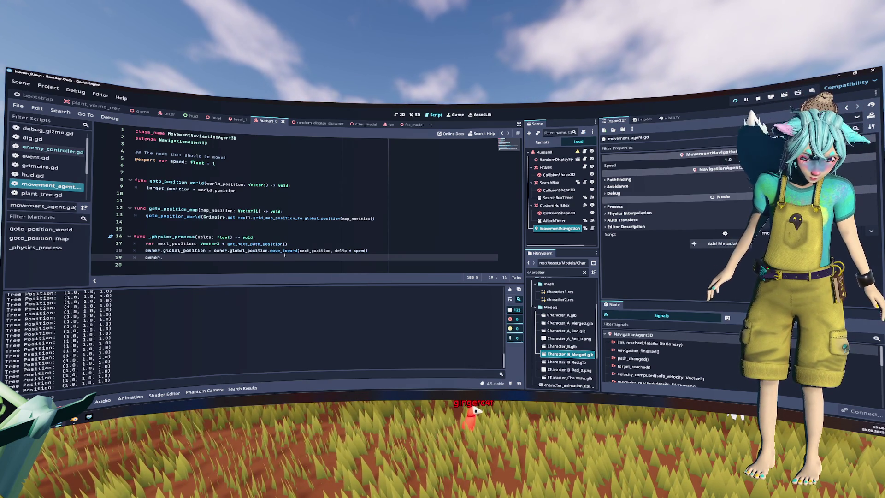
pyautogui.press('BackSpace')
pyautogui.write('k')
pyautogui.press('Return')
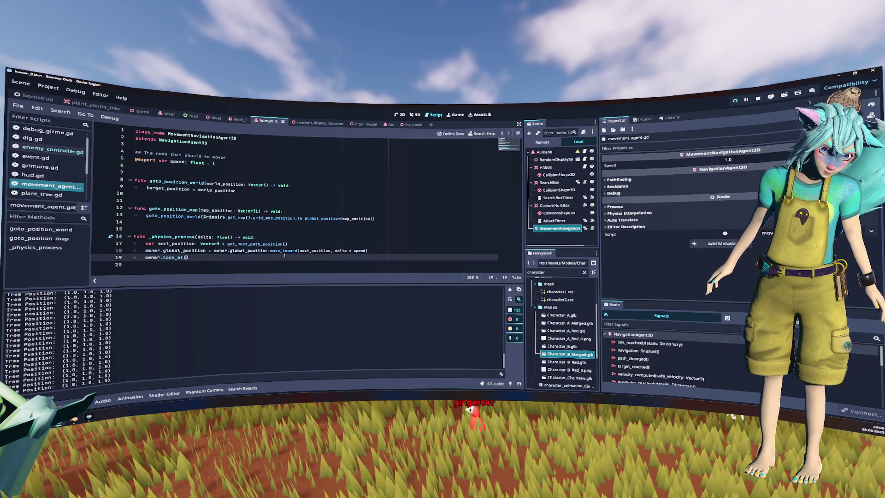
pyautogui.press('Up')
pyautogui.press('Up')
pyautogui.hotkey('ctrl', 'Left')
pyautogui.hotkey('ctrl', 'shift', 'Right')
pyautogui.hotkey('ctrl', 'c')
pyautogui.press('Down')
pyautogui.press('Down')
pyautogui.press('End')
pyautogui.press('Left')
pyautogui.hotkey('ctrl', 'v')
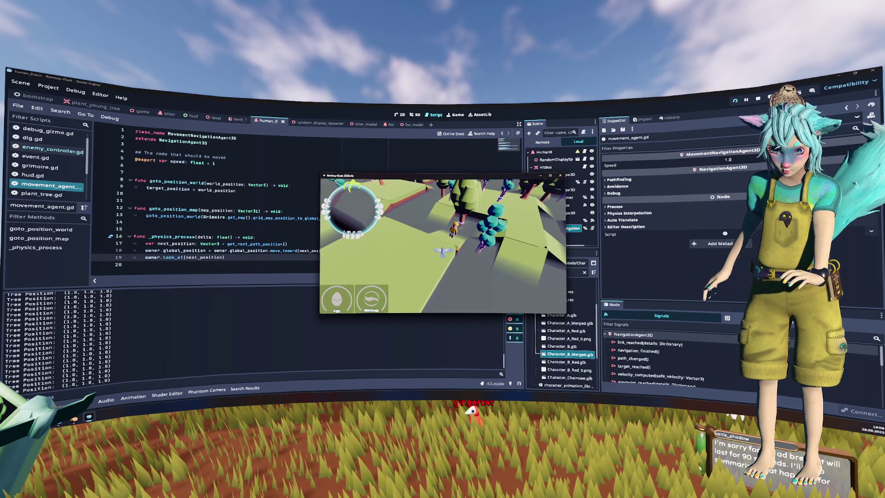
# Step: Close the game and scroll enemy_controller.gd down to the _move_towards functions
pyautogui.click(52, 151)
pyautogui.scroll(-10, 295, 207)
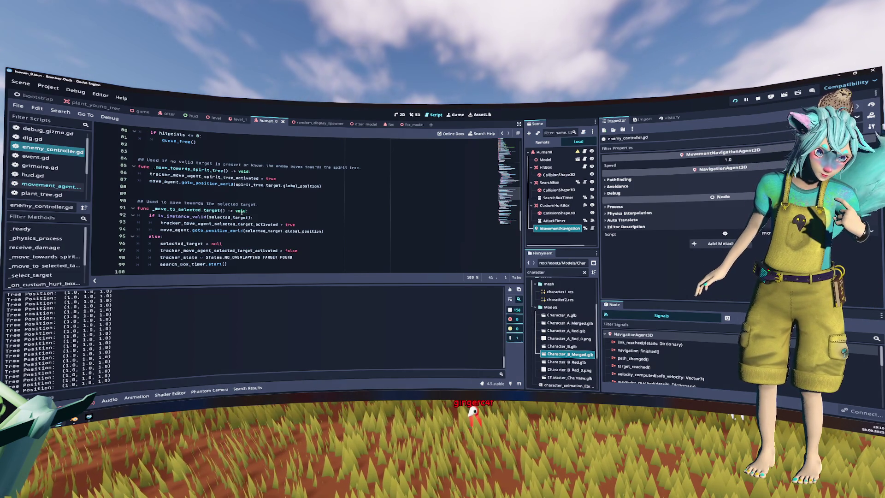
# Step: Add ':' to the tracker_state declaration with an indented line 'set = update_state'
pyautogui.scroll(14, 241, 211)
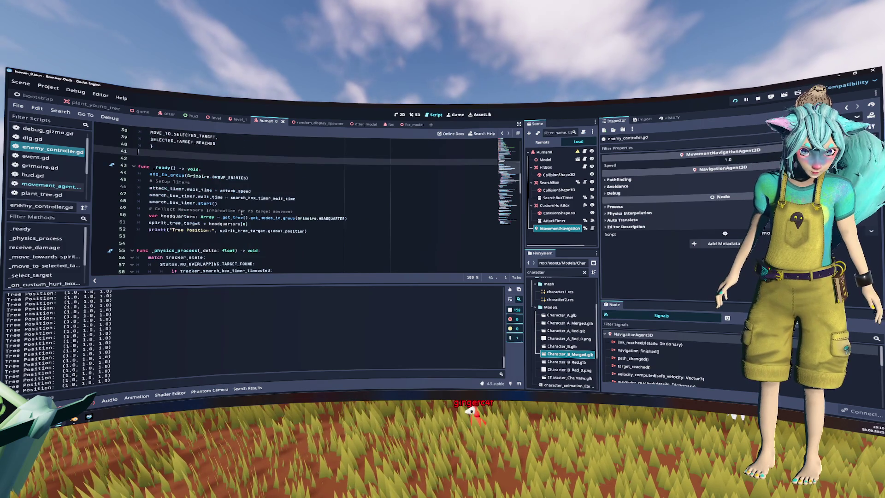
pyautogui.scroll(3, 241, 211)
pyautogui.doubleClick(161, 174)
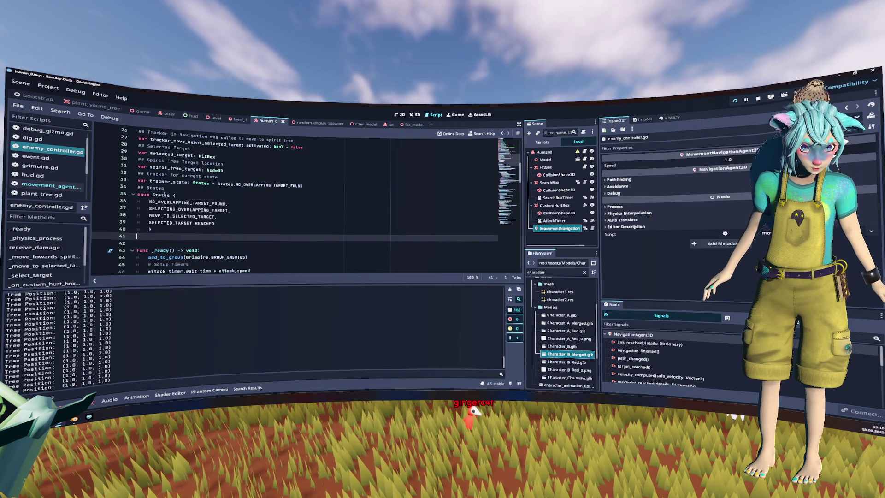
pyautogui.scroll(2, 184, 203)
pyautogui.click(346, 205)
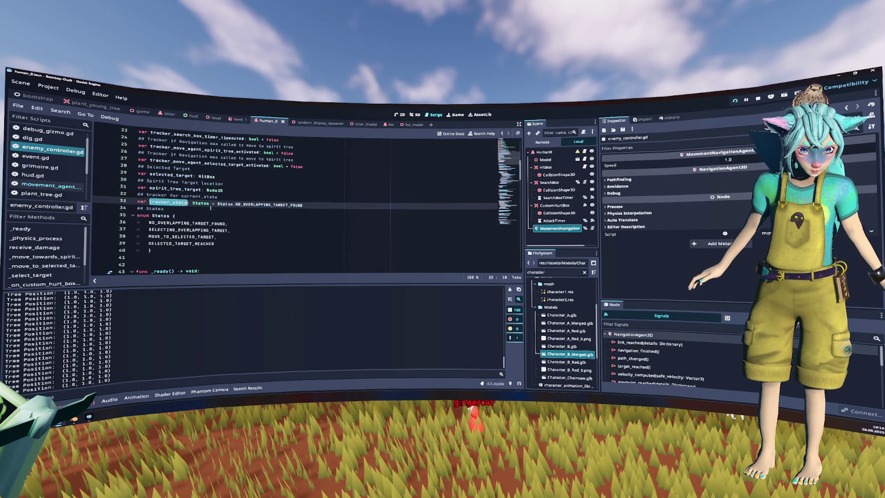
pyautogui.write(':')
pyautogui.press('Return')
pyautogui.write('set')
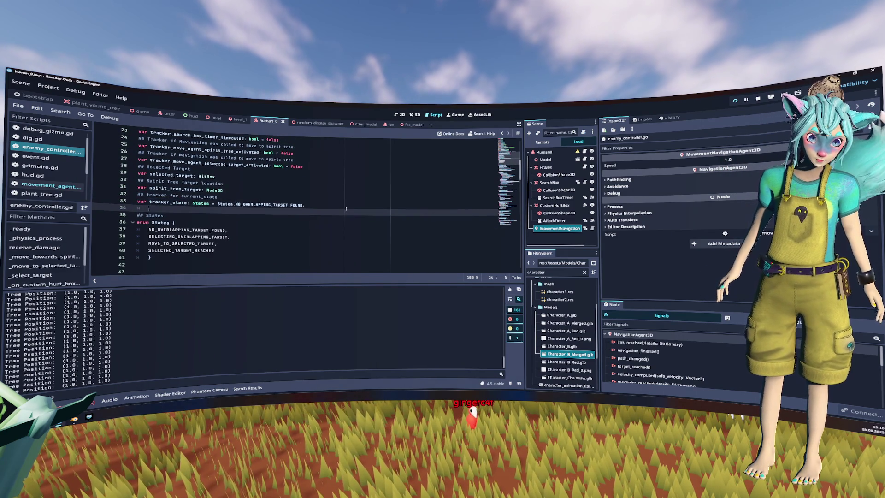
pyautogui.write(' = update_stat')
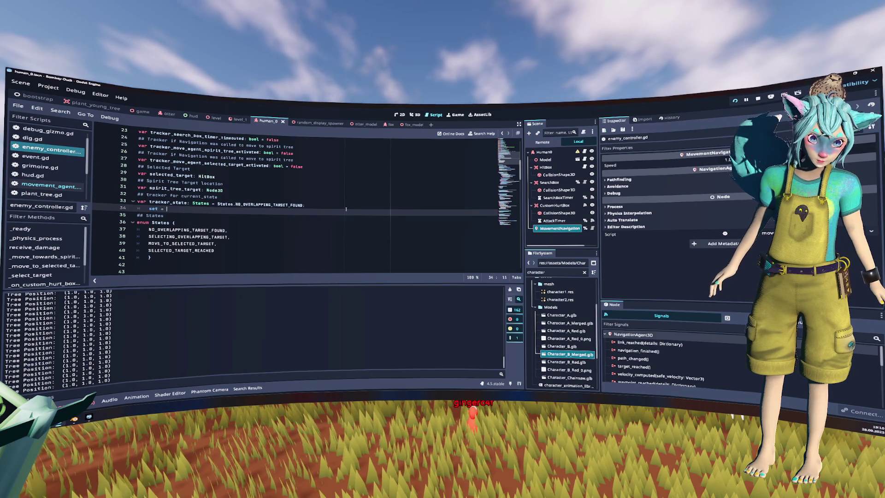
pyautogui.write('e')
# Step: Rename the setter from update_state to _update_state
pyautogui.moveTo(201, 209); pyautogui.dragTo(167, 210)
pyautogui.click(174, 222)
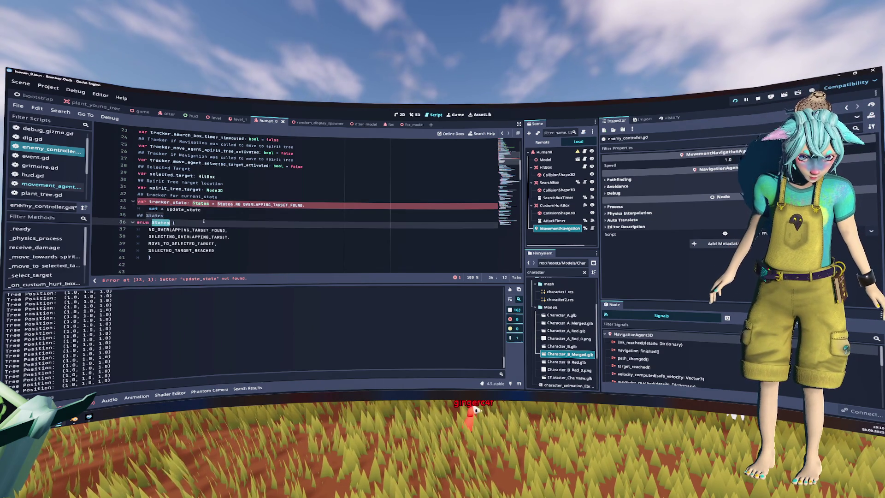
pyautogui.scroll(5, 267, 216)
pyautogui.scroll(-3, 266, 215)
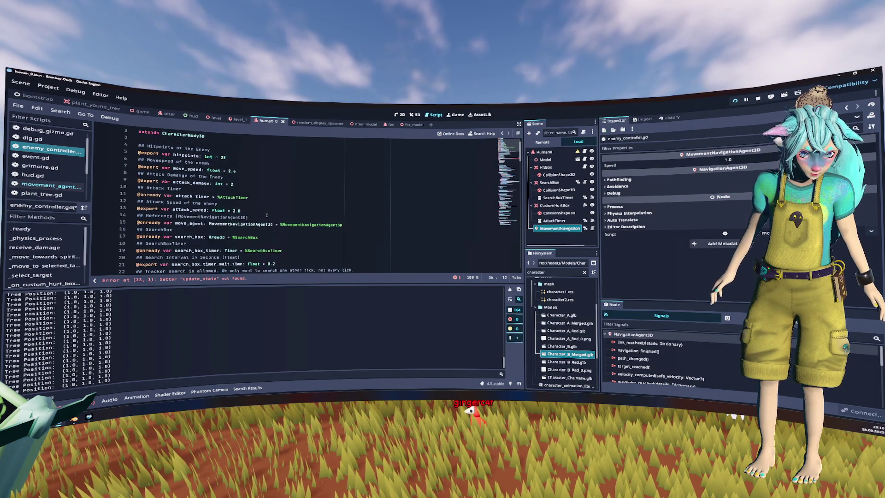
pyautogui.press('Up')
pyautogui.press('Up')
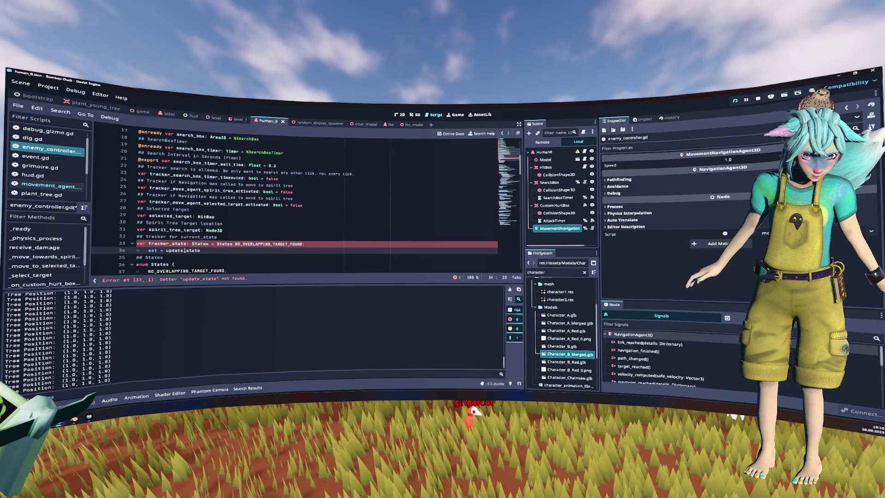
pyautogui.write('_')
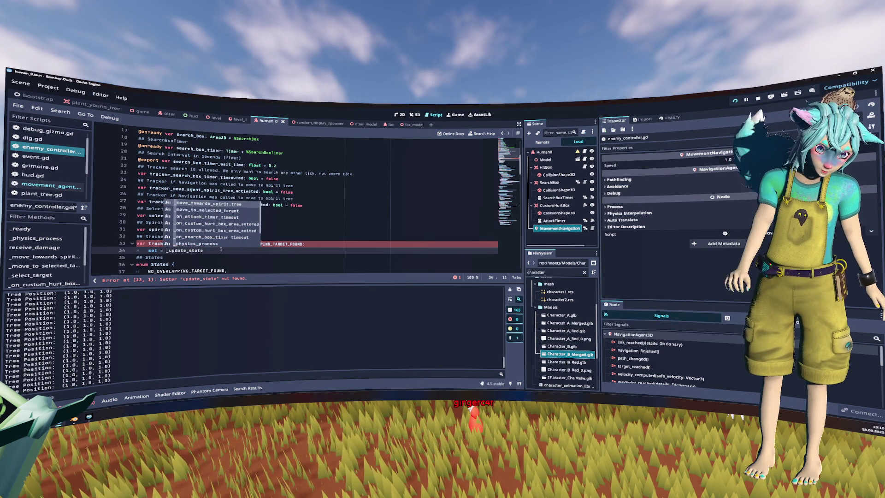
pyautogui.press('Tab')
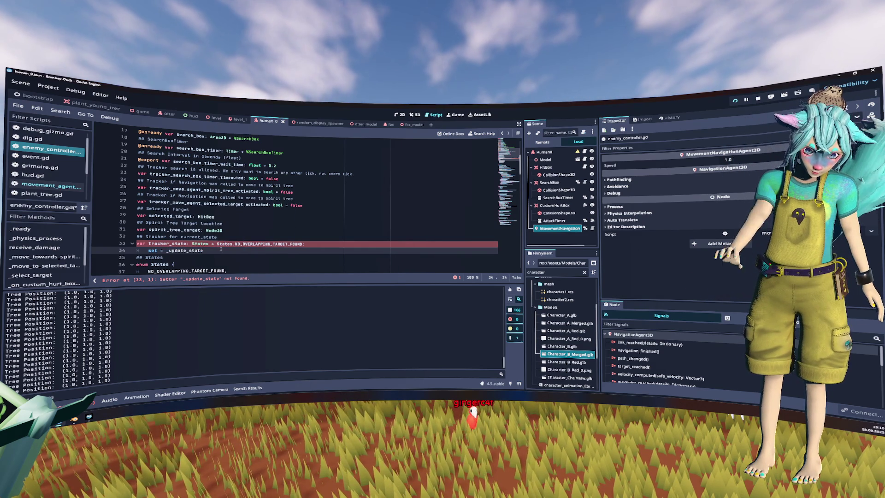
pyautogui.doubleClick(184, 250)
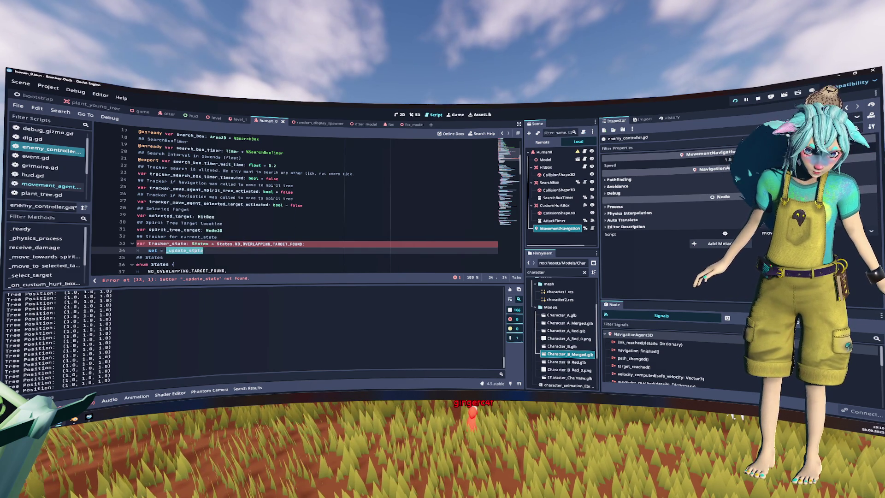
# Step: At the end of the script, declare func _update_state(state: States) -> void:
pyautogui.hotkey('ctrl', 'End')
pyautogui.press('Return')
pyautogui.press('Return')
pyautogui.write('func _update_state')
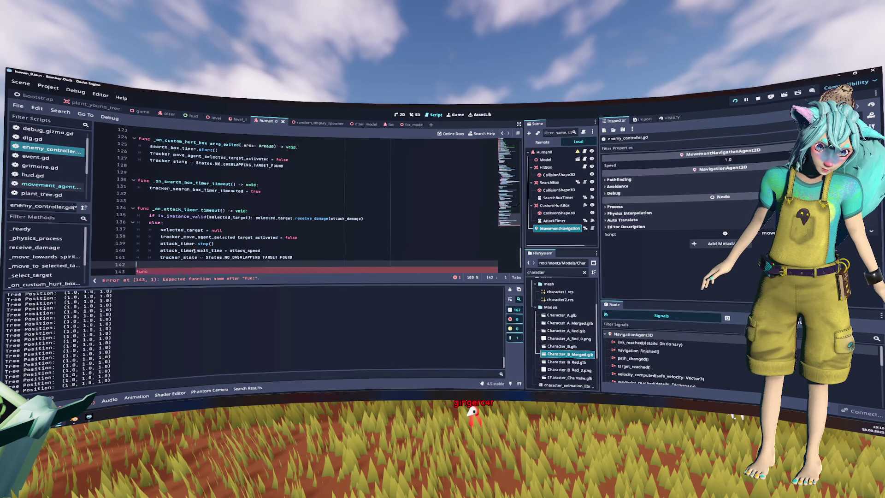
pyautogui.write('(state: Stat')
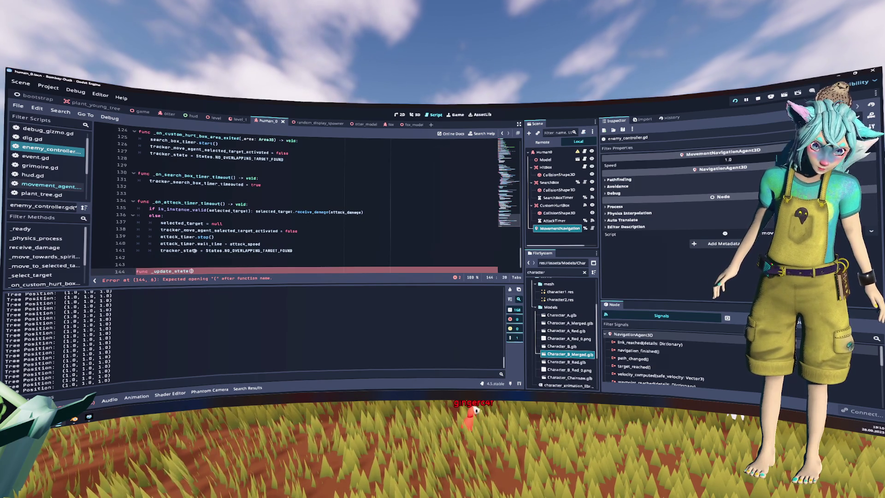
pyautogui.write('es')
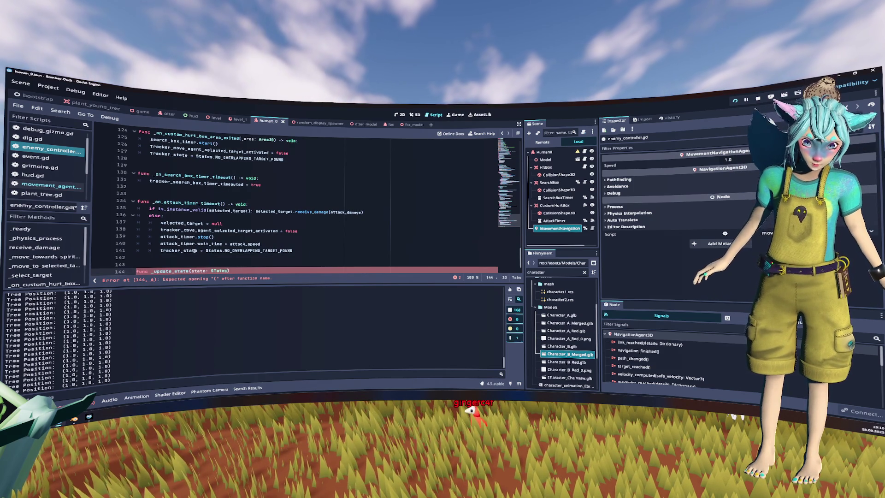
pyautogui.press('Left')
pyautogui.press('Left')
pyautogui.press('Left')
pyautogui.press('BackSpace')
pyautogui.press('Right')
pyautogui.write('te')
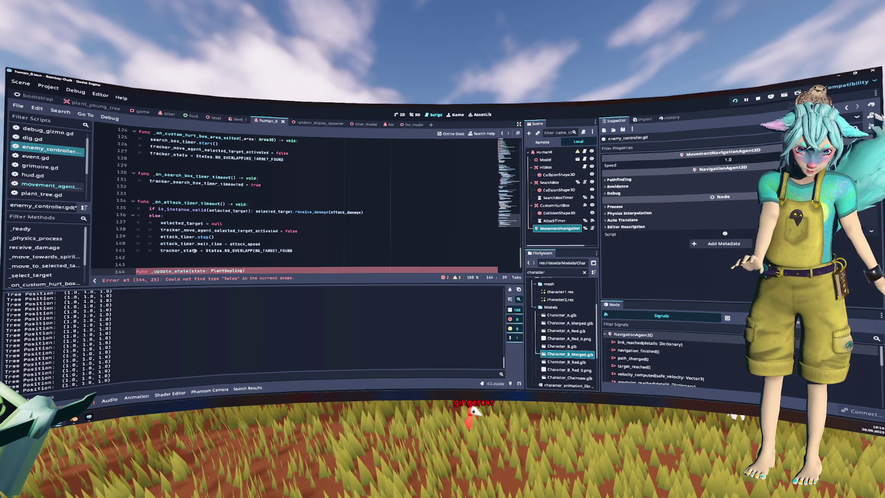
pyautogui.write('s')
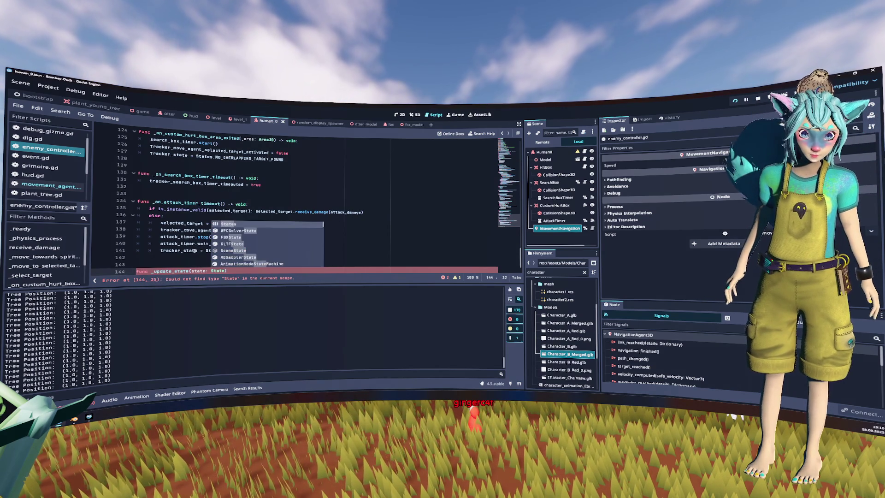
pyautogui.write(') -> void:')
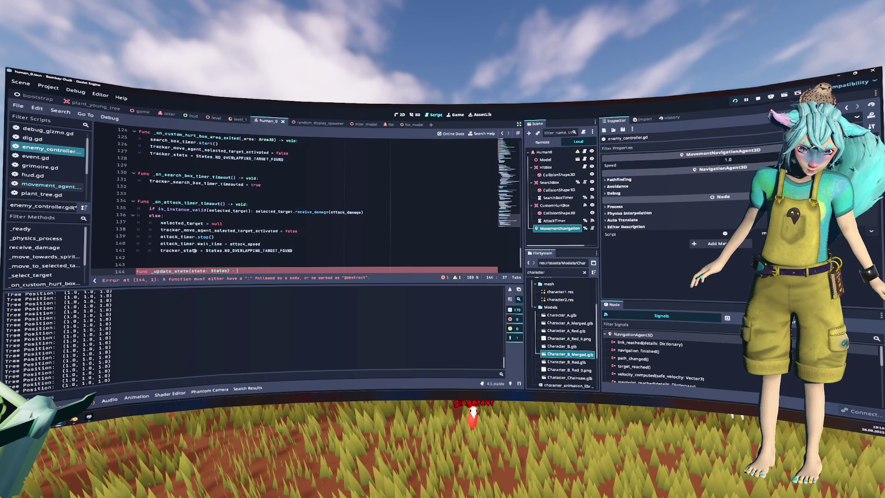
# Step: Rename the parameter to val and add the body line state = val
pyautogui.press('Return')
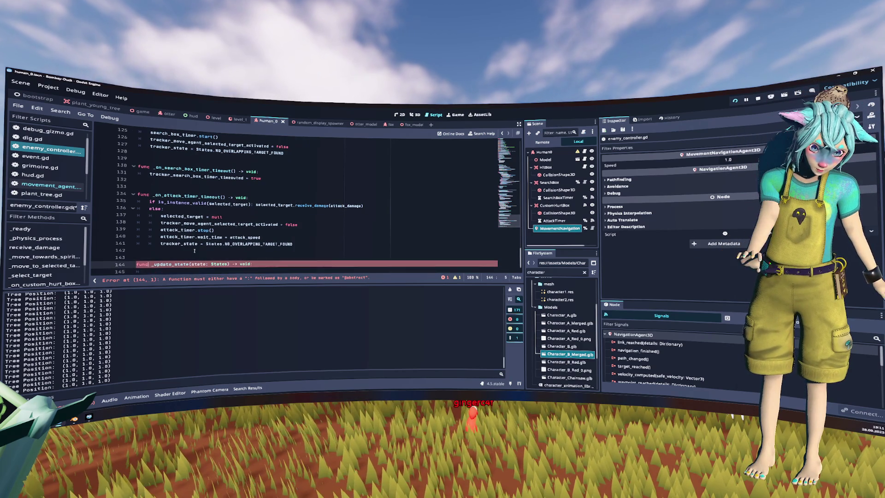
pyautogui.press('Up')
pyautogui.press('Home')
pyautogui.hotkey('ctrl', 'Right')
pyautogui.hotkey('ctrl', 'Right')
pyautogui.hotkey('ctrl', 'Right')
pyautogui.hotkey('ctrl', 'shift', 'Right')
pyautogui.write('va')
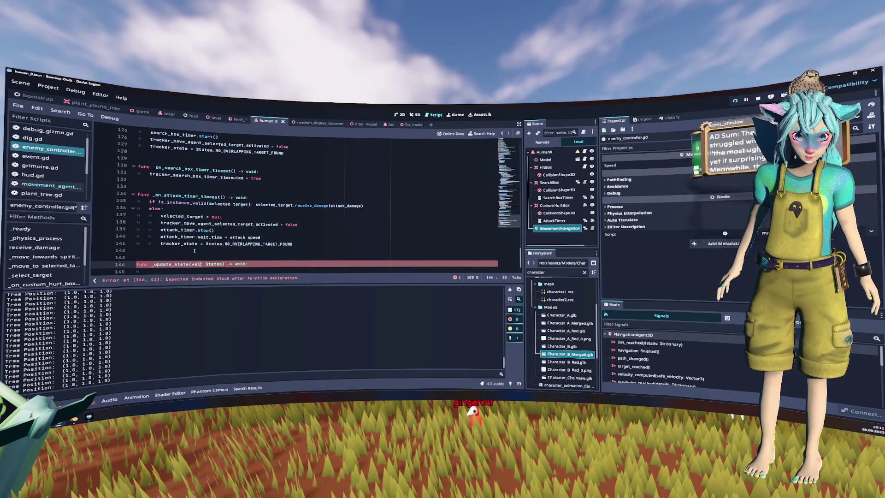
pyautogui.write('l')
pyautogui.press('Down')
pyautogui.write('state')
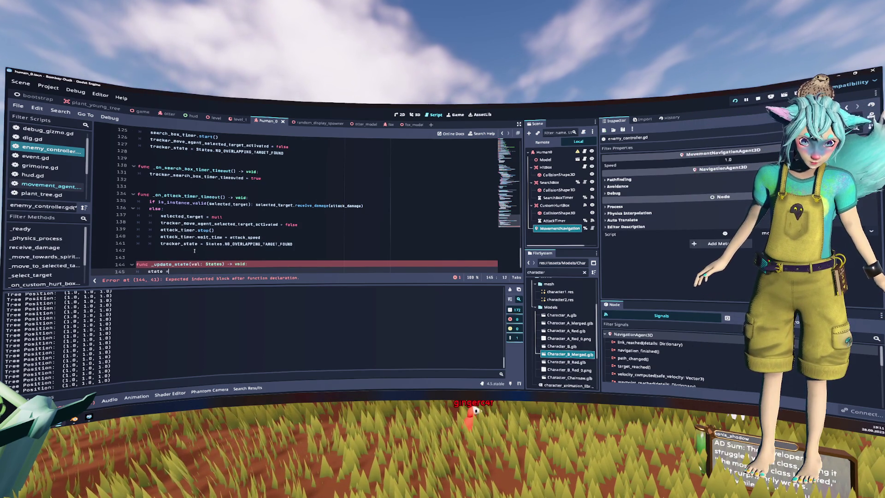
pyautogui.write(' = val')
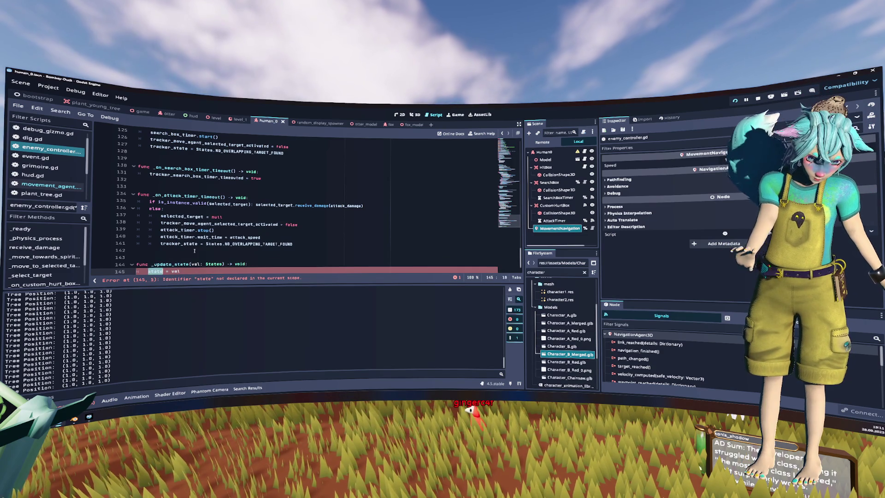
# Step: Change the body to tracker_state = state, naming the parameter state again, and start another line
pyautogui.press('Home')
pyautogui.hotkey('ctrl', 'shift', 'Right')
pyautogui.write('tre')
pyautogui.press('Down')
pyautogui.press('Down')
pyautogui.press('Down')
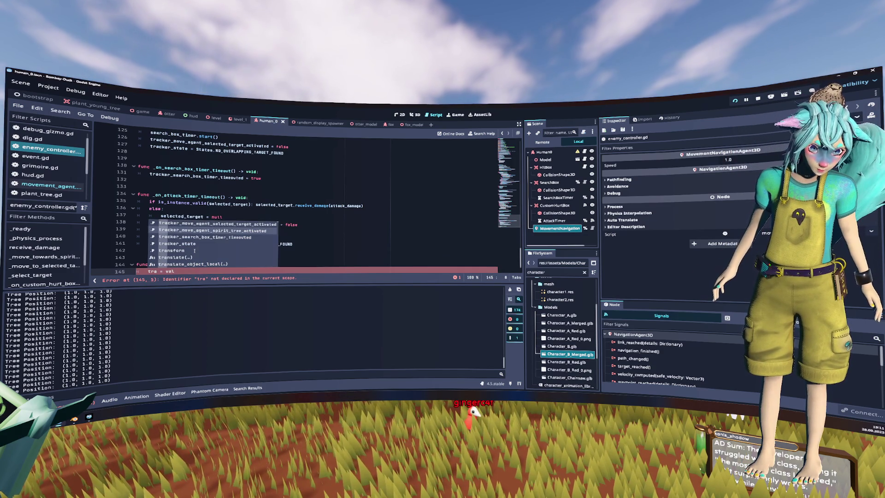
pyautogui.press('Return')
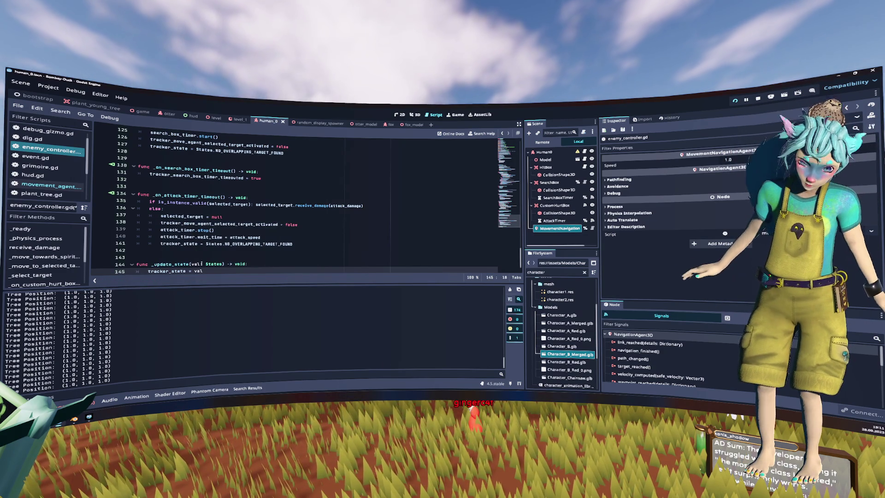
pyautogui.doubleClick(185, 264)
pyautogui.write('state')
pyautogui.doubleClick(198, 271)
pyautogui.write('state')
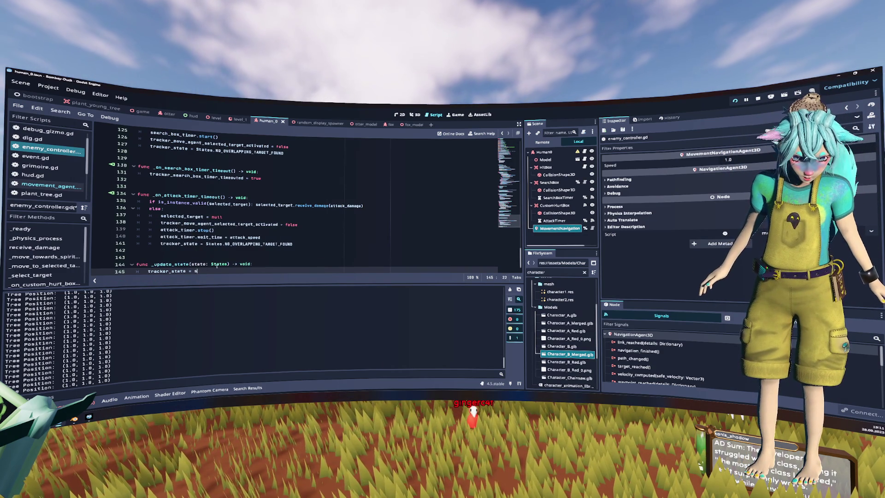
pyautogui.press('Return')
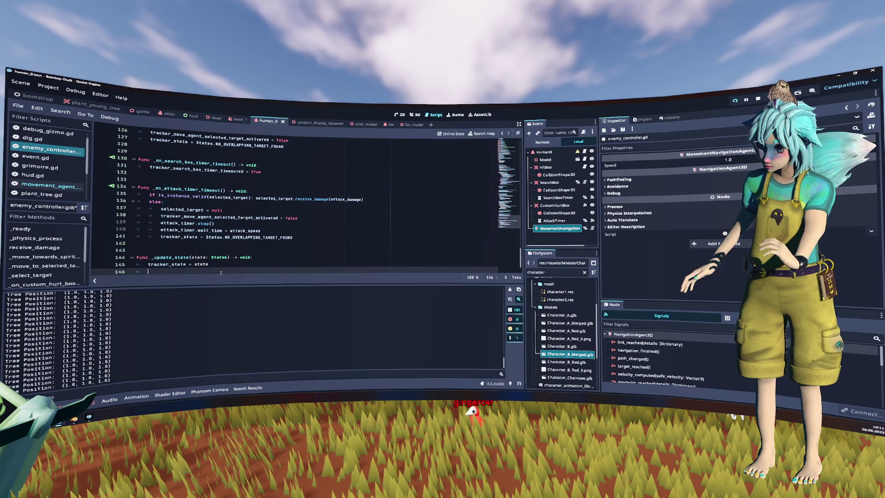
pyautogui.write('state.')
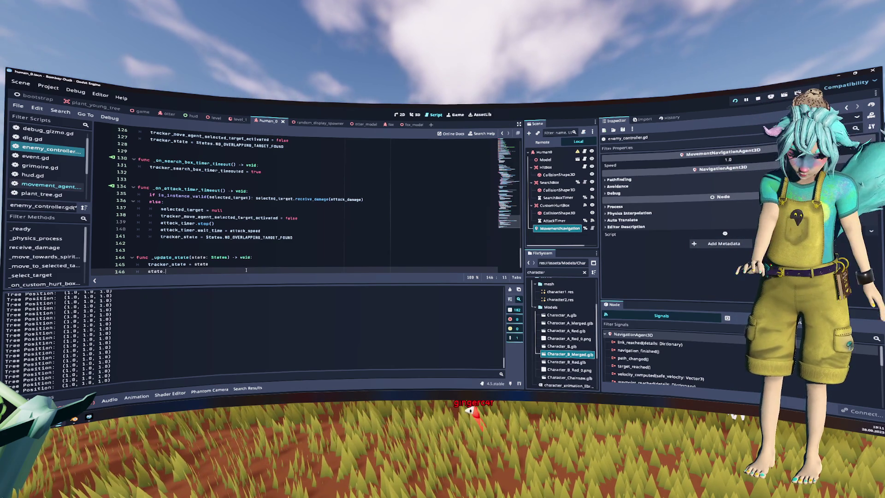
# Step: Replace the unfinished 'state.' with 'match state:' and begin the first case with 'State.'
pyautogui.press('BackSpace')
pyautogui.press('BackSpace')
pyautogui.press('BackSpace')
pyautogui.write('match ')
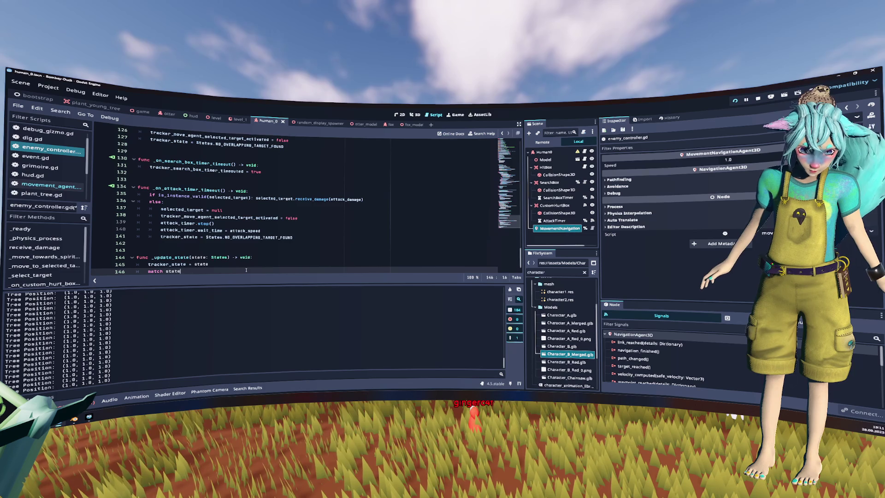
pyautogui.write('state:')
pyautogui.press('Return')
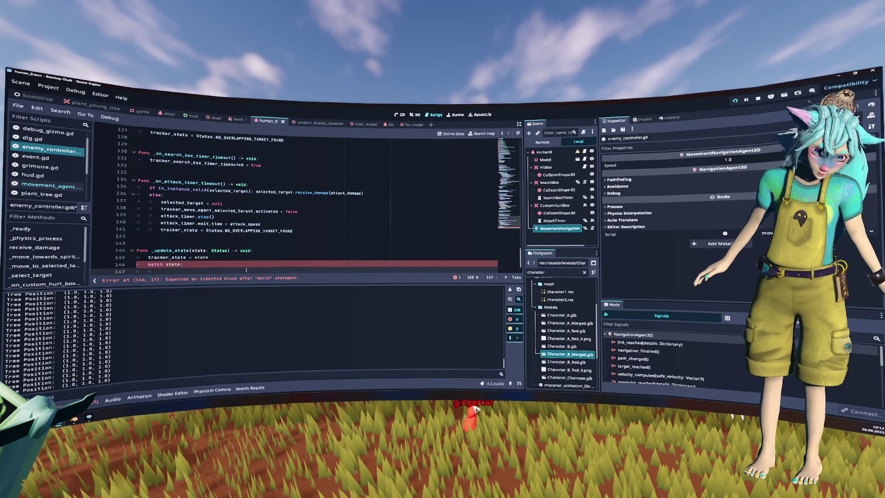
pyautogui.write('sta')
pyautogui.press('BackSpace')
pyautogui.press('BackSpace')
pyautogui.press('BackSpace')
pyautogui.write('State.')
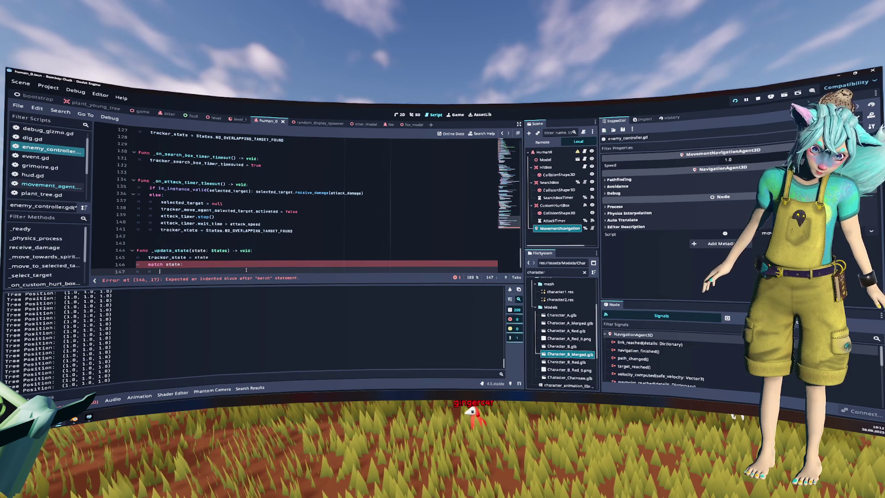
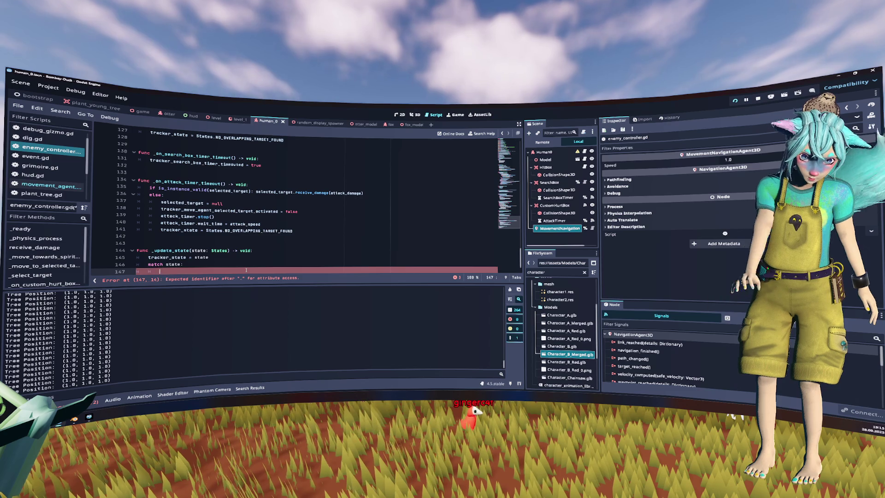
# Step: Delete the half-typed 'State.' on line 147 and copy the four States enum names from lines 37–40
pyautogui.press('BackSpace')
pyautogui.press('BackSpace')
pyautogui.press('BackSpace')
pyautogui.scroll(20, 270, 261)
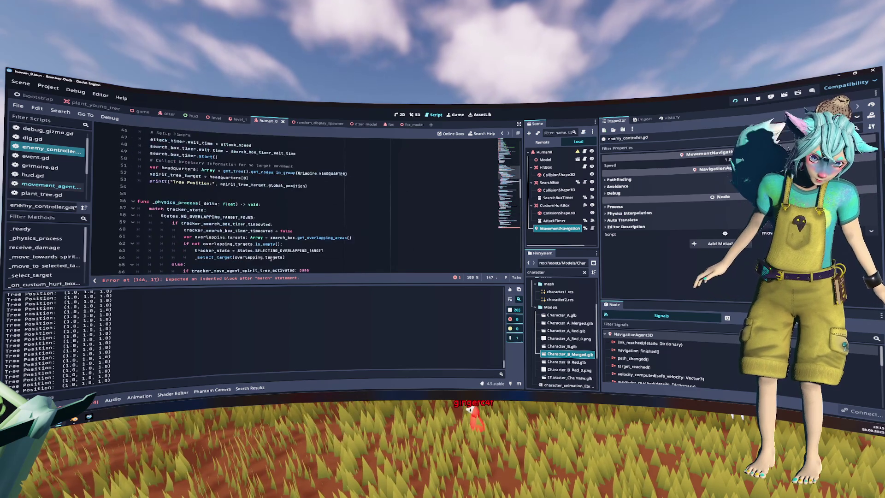
pyautogui.moveTo(219, 236); pyautogui.dragTo(135, 217)
pyautogui.hotkey('ctrl', 'c')
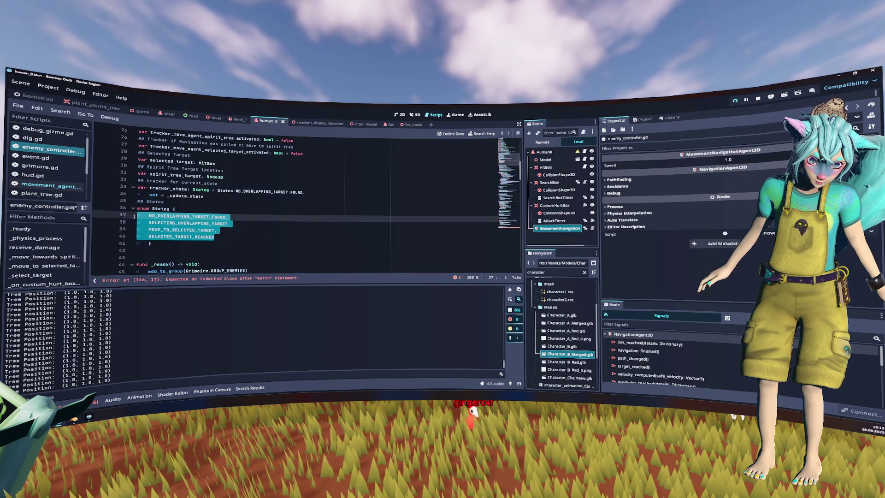
pyautogui.scroll(-20, 219, 218)
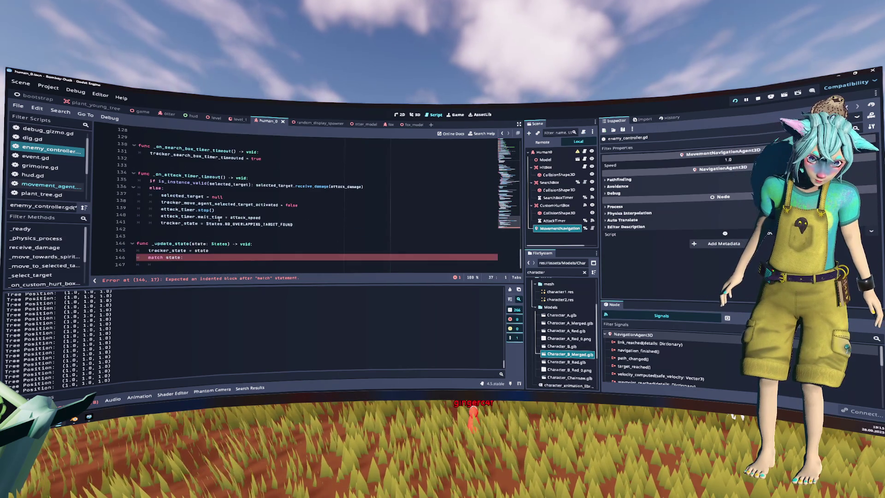
pyautogui.moveTo(212, 225)
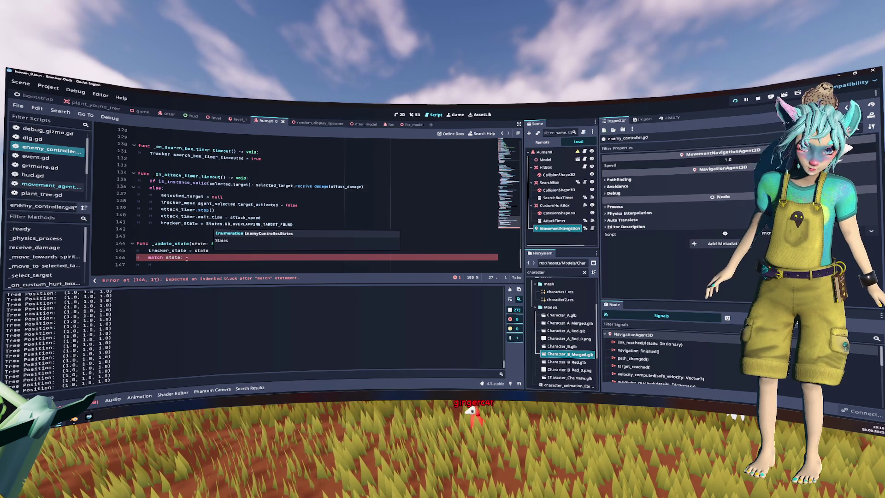
# Step: Paste the enum names under match state as indented cases ending in colons, each with a pass body
pyautogui.hotkey('ctrl', 'v')
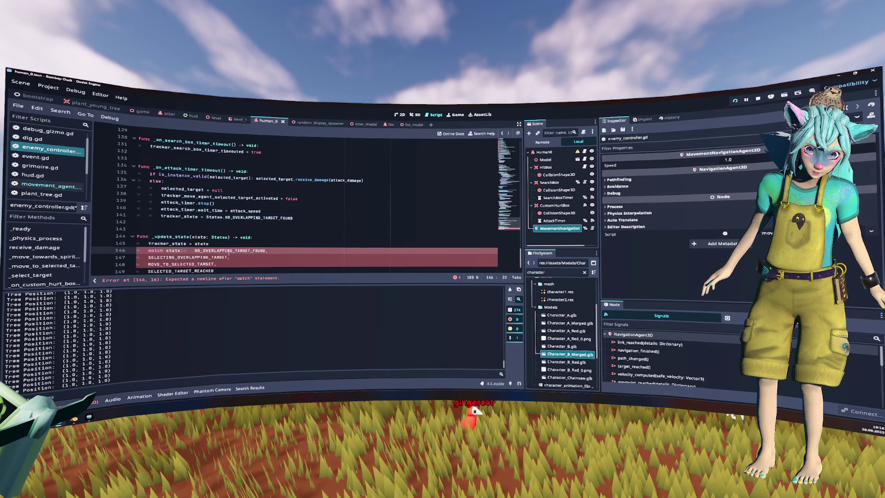
pyautogui.press('Return')
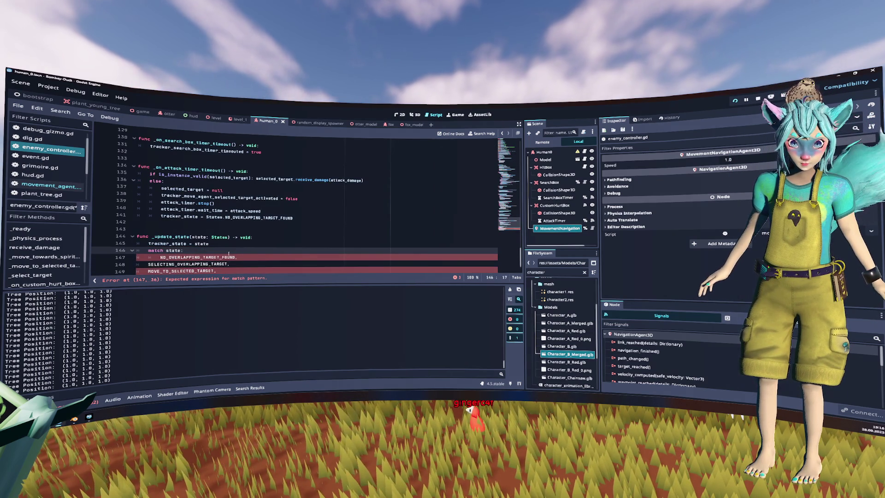
pyautogui.hotkey('shift', 'Down')
pyautogui.hotkey('shift', 'Down')
pyautogui.press('Tab')
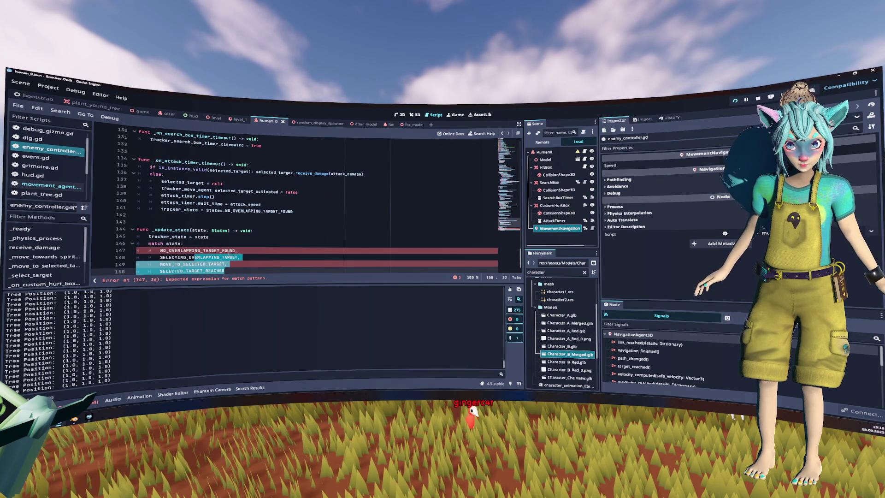
pyautogui.click(227, 251)
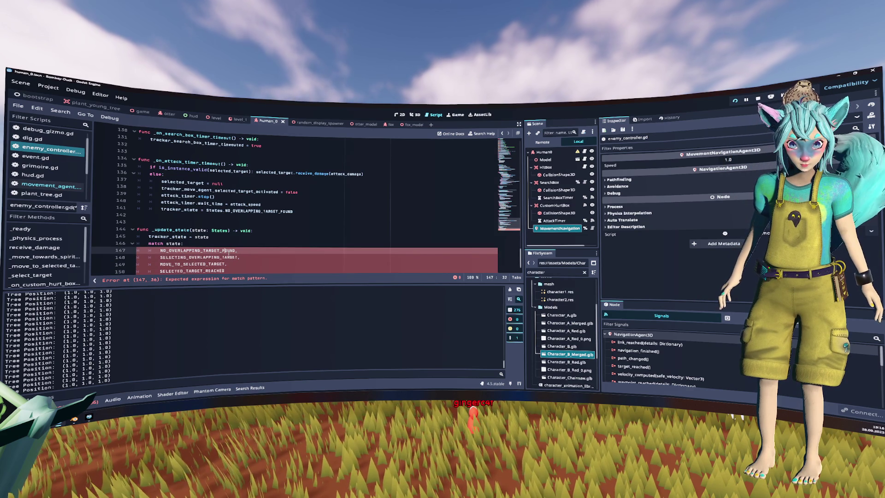
pyautogui.press('Home')
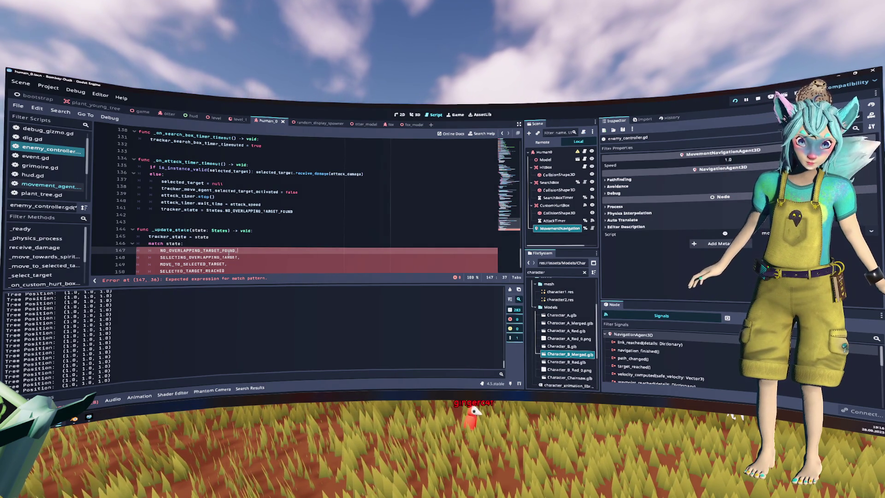
pyautogui.click(229, 253)
pyautogui.press('BackSpace')
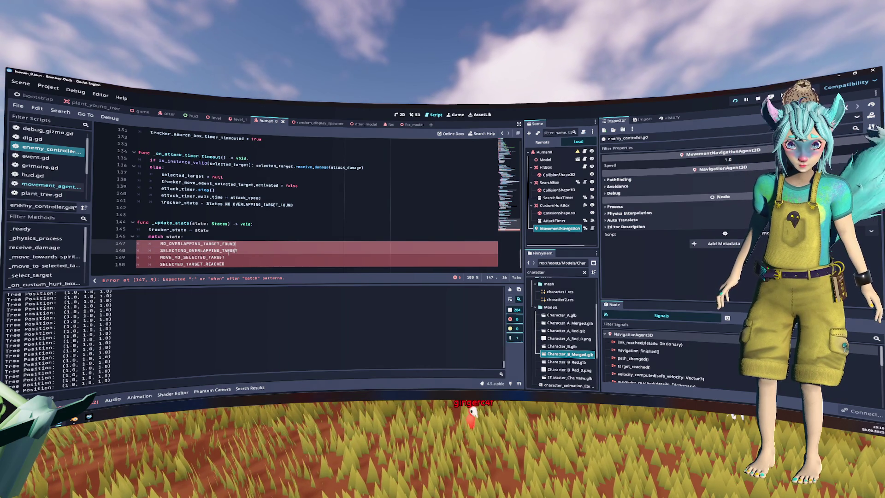
pyautogui.write(':')
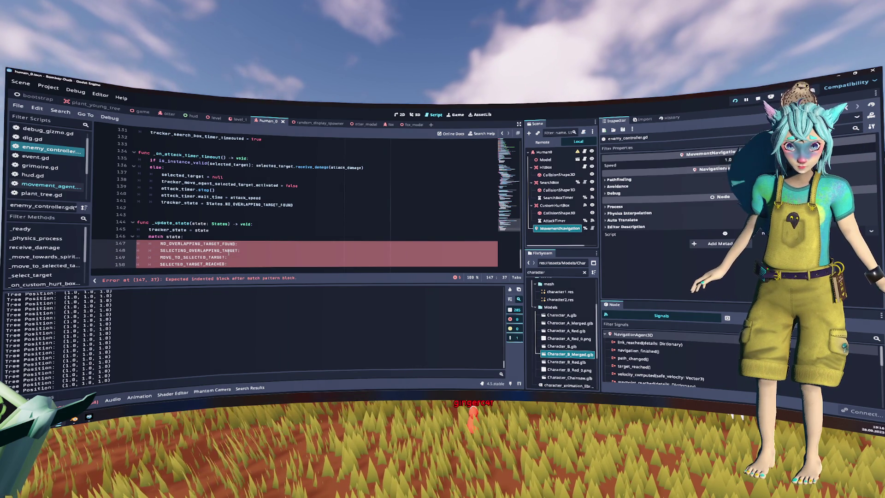
pyautogui.press('Return')
pyautogui.write('pass')
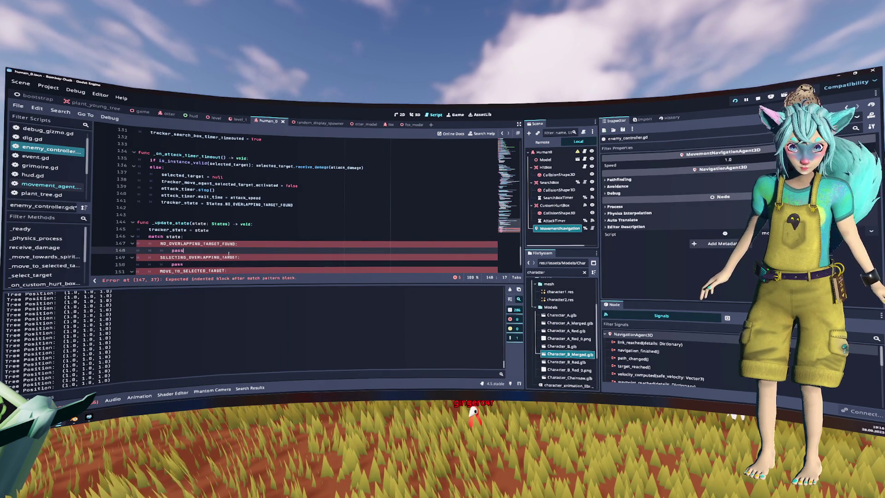
# Step: Prefix each case name with 'States.', correcting the mistyped 'State.' prefixes
pyautogui.press('Up')
pyautogui.press('Up')
pyautogui.scroll(-2, 260, 239)
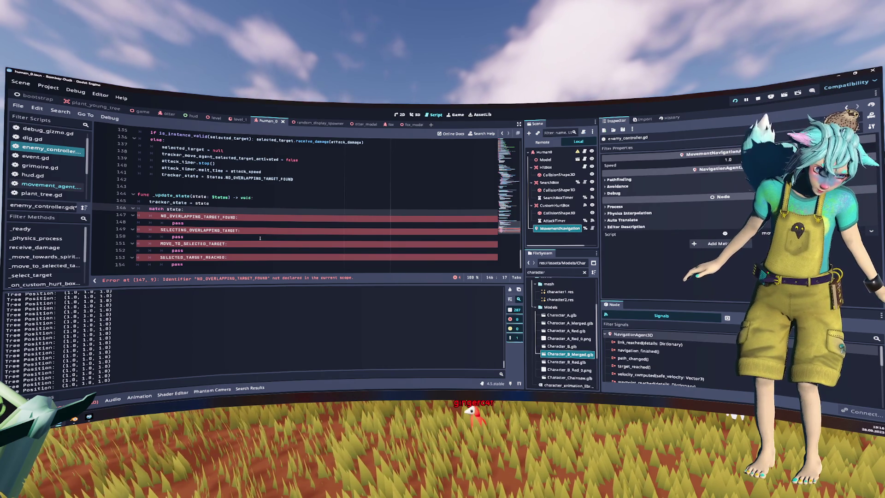
pyautogui.press('Down')
pyautogui.press('Home')
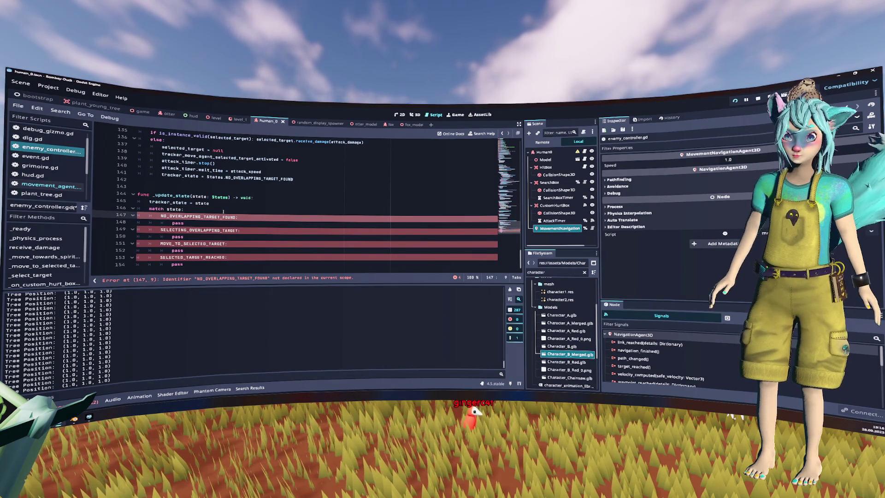
pyautogui.write('State.')
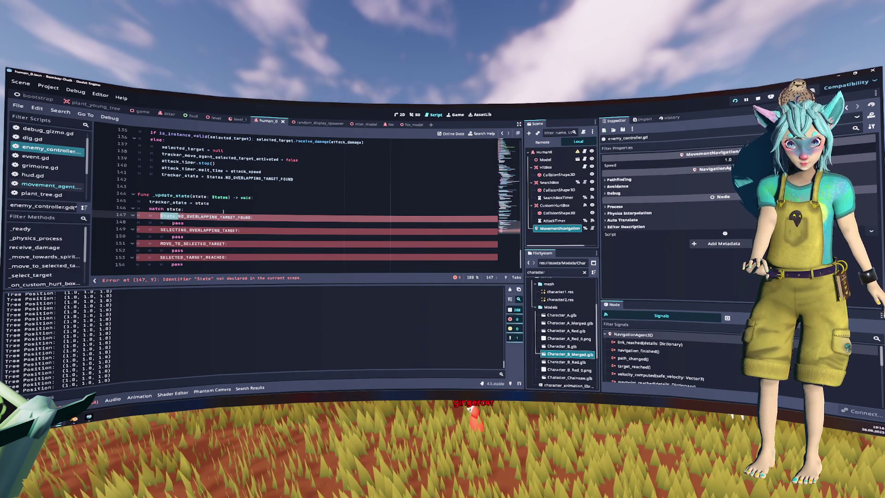
pyautogui.press('Down')
pyautogui.press('Down')
pyautogui.press('Home')
pyautogui.write('State.')
pyautogui.press('Down')
pyautogui.press('Down')
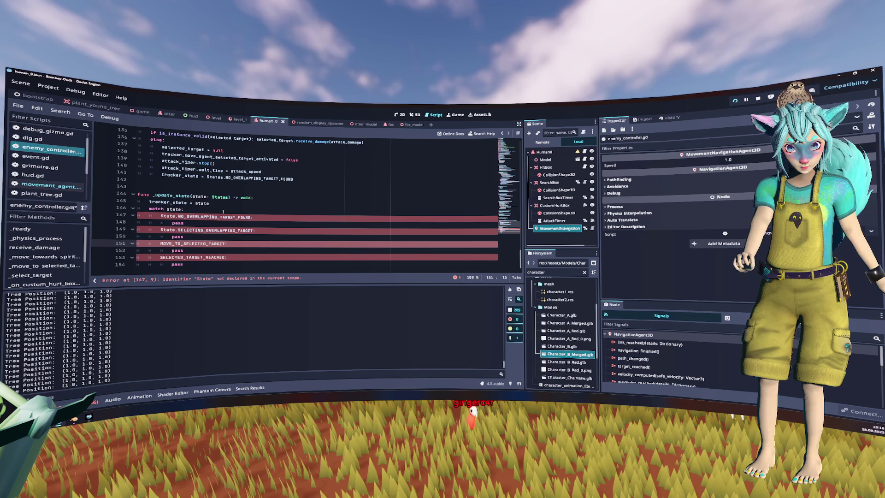
pyautogui.press('Up')
pyautogui.press('Up')
pyautogui.press('Up')
pyautogui.press('Left')
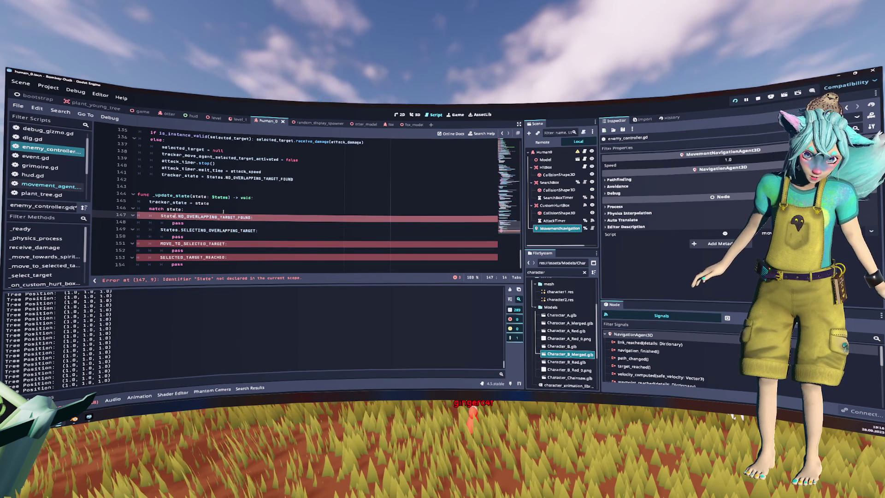
pyautogui.press('Escape')
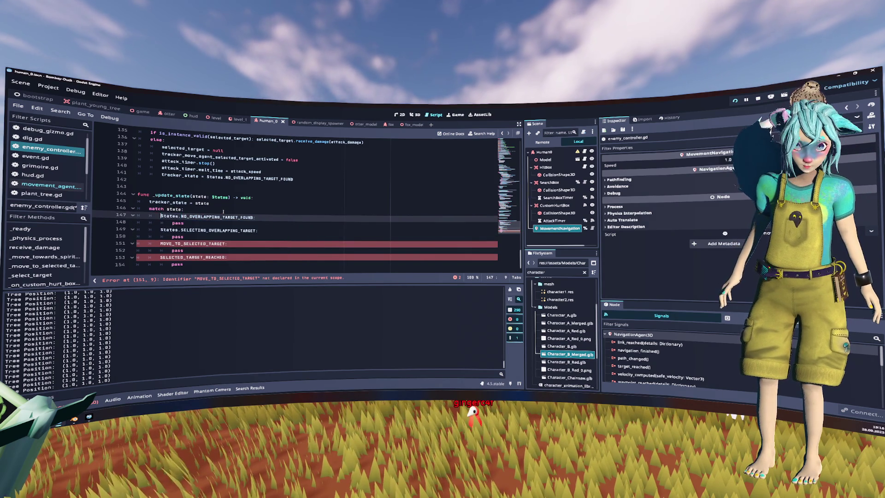
pyautogui.press('Down')
pyautogui.press('Down')
pyautogui.press('Home')
pyautogui.press('Down')
pyautogui.press('Down')
pyautogui.write('States.')
pyautogui.press('Down')
pyautogui.press('Down')
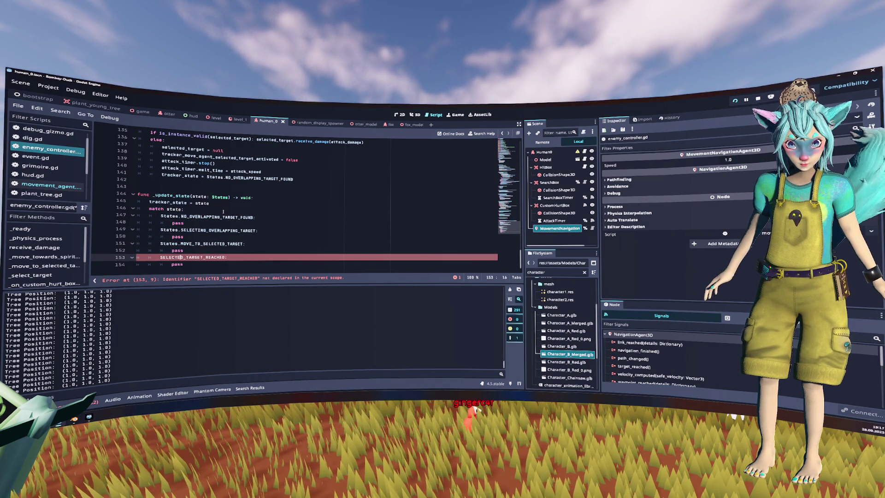
# Step: Add blank lines inside the first and third match cases
pyautogui.click(253, 216)
pyautogui.press('Return')
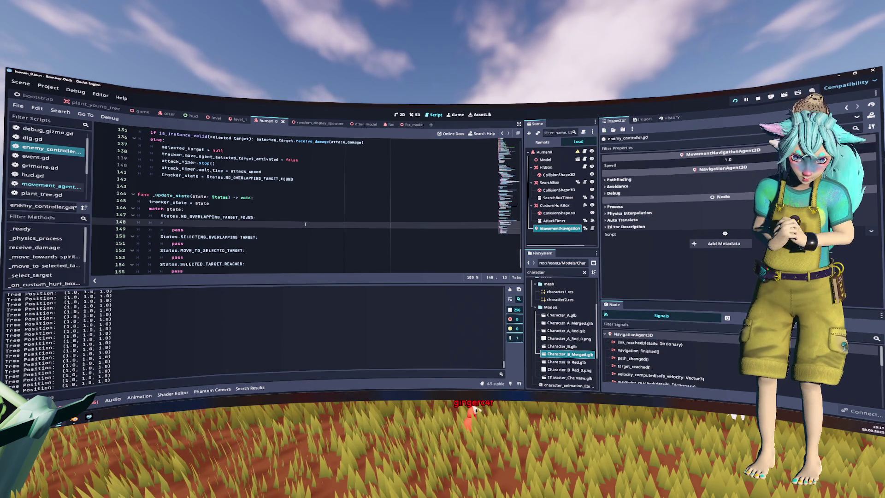
pyautogui.press('Down')
pyautogui.press('Down')
pyautogui.press('Down')
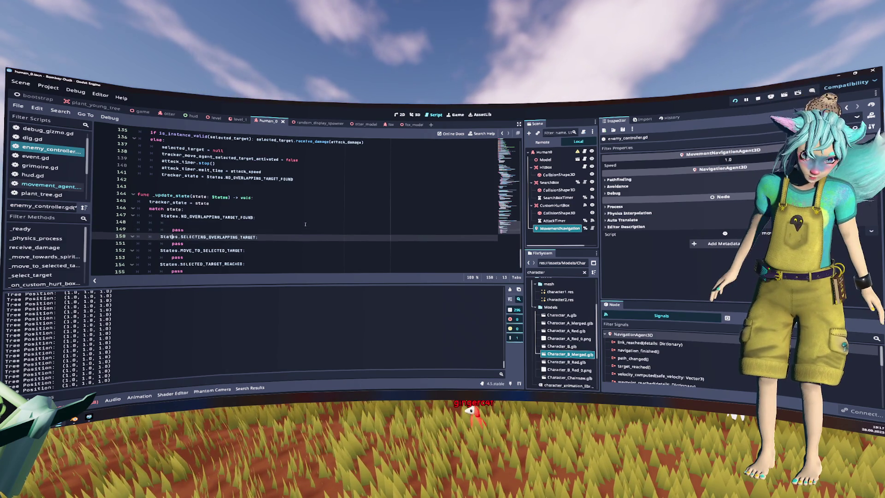
pyautogui.press('End')
pyautogui.press('Return')
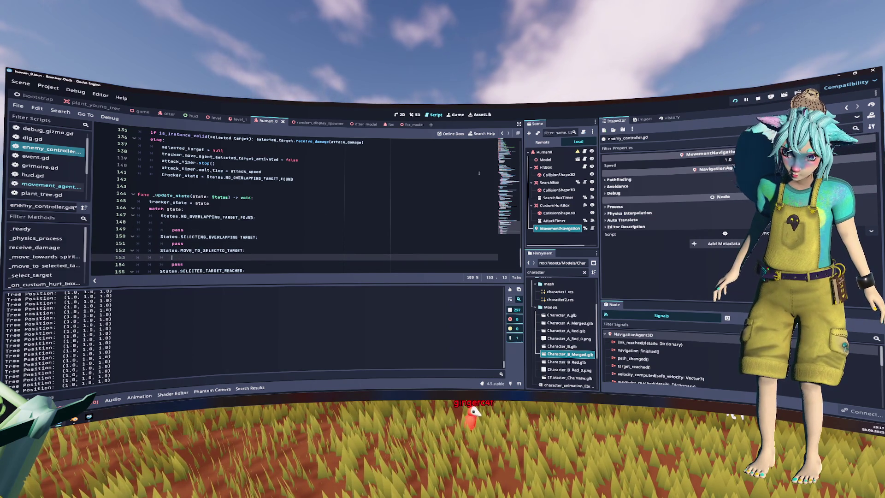
pyautogui.rightClick(542, 159)
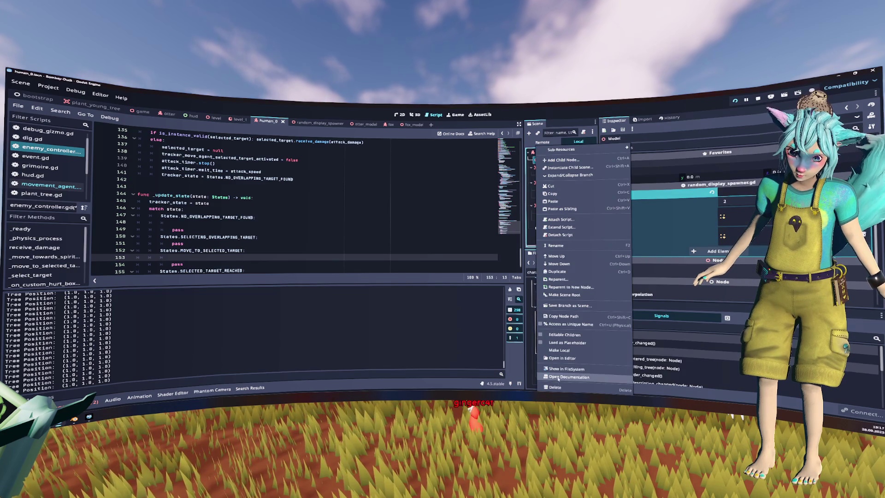
# Step: Make the Model node accessible by unique name, undoing the reference dragged into the script
pyautogui.click(571, 324)
pyautogui.scroll(10, 386, 235)
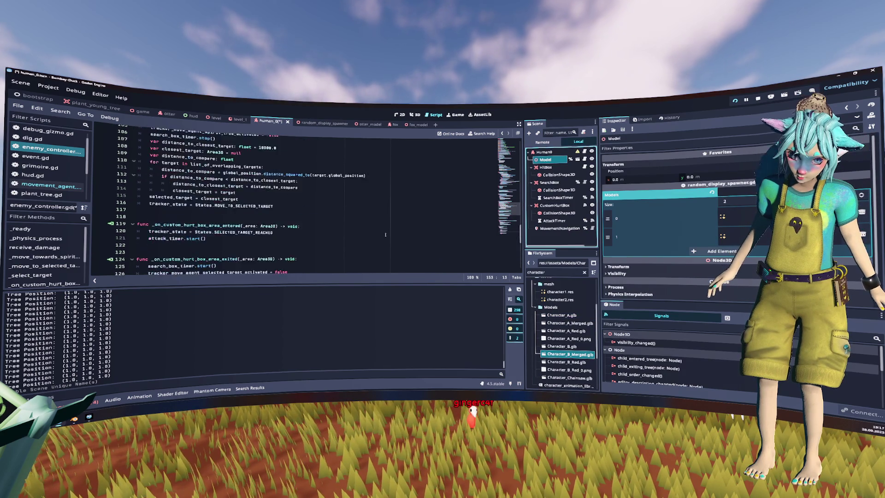
pyautogui.scroll(20, 385, 234)
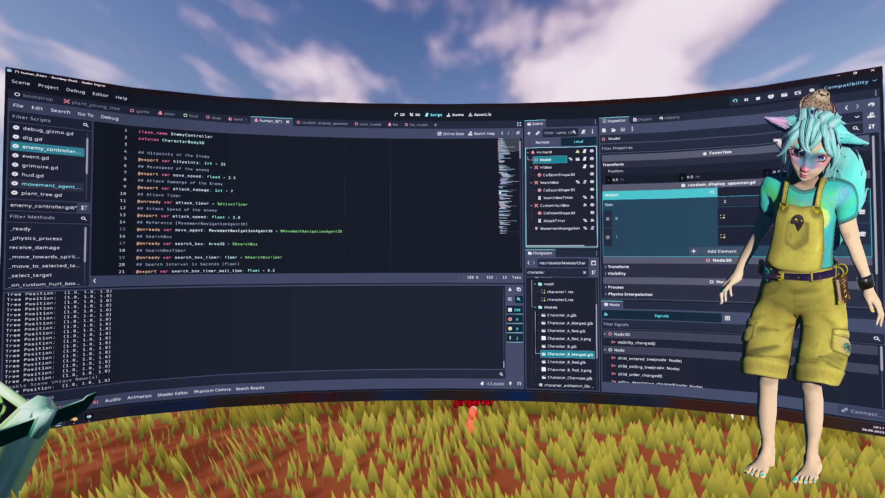
pyautogui.scroll(-8, 386, 234)
pyautogui.moveTo(545, 159)
pyautogui.mouseDown()
pyautogui.moveTo(350, 162)
pyautogui.moveTo(282, 235)
pyautogui.moveTo(245, 246)
pyautogui.mouseUp()
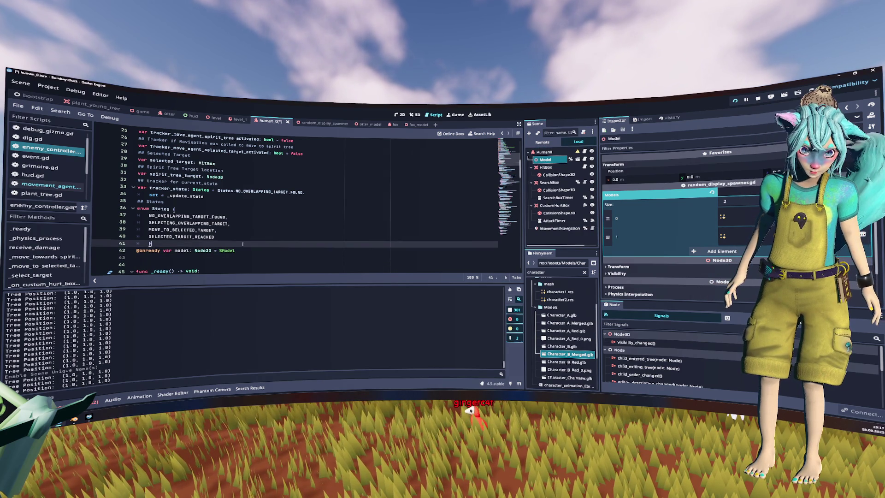
pyautogui.hotkey('ctrl', 'z')
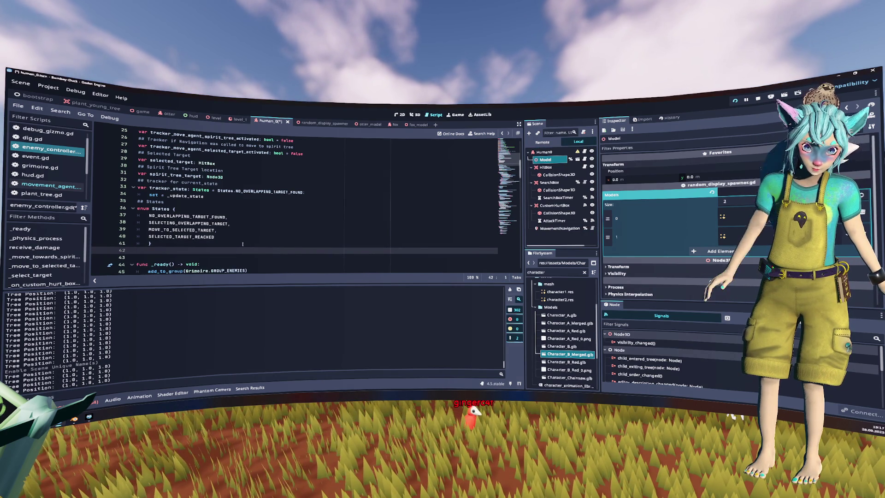
pyautogui.scroll(6, 242, 244)
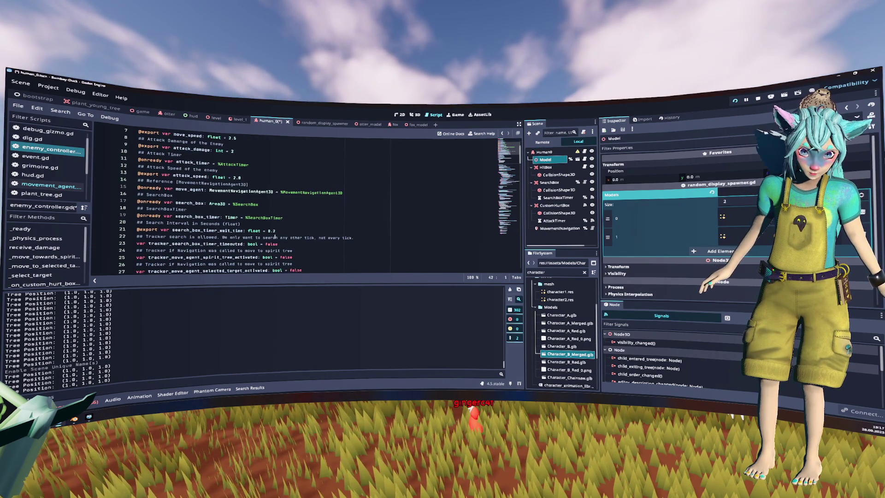
pyautogui.click(345, 218)
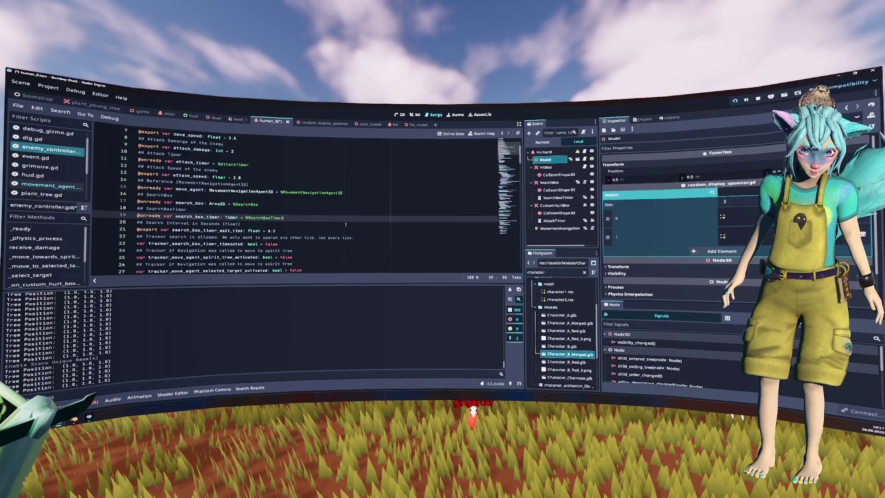
pyautogui.press('Return')
pyautogui.write('@onready var model: Node3D = %Model')
pyautogui.hotkey('ctrl', 'shift', 'Return')
pyautogui.write('#')
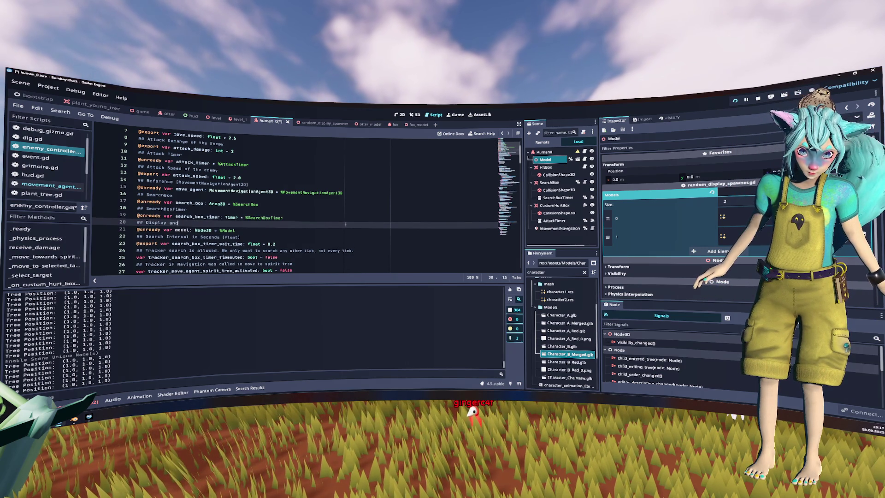
pyautogui.write('nimation')
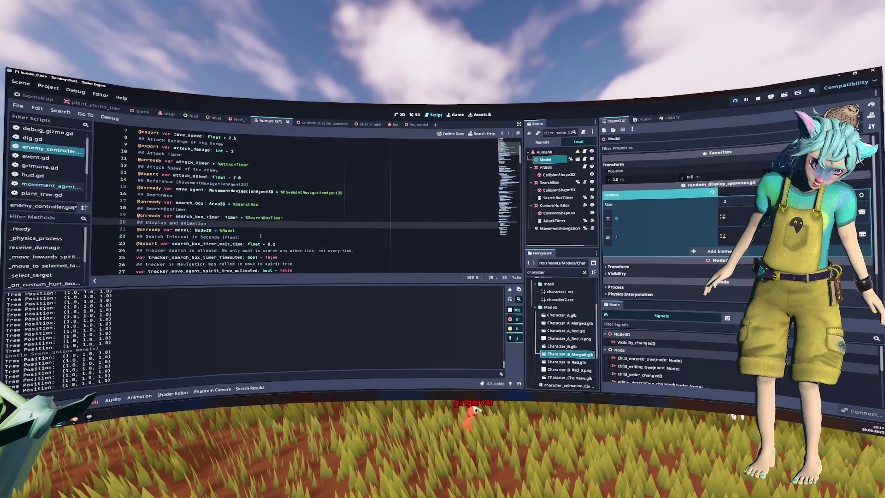
pyautogui.hotkey('ctrl', 'End')
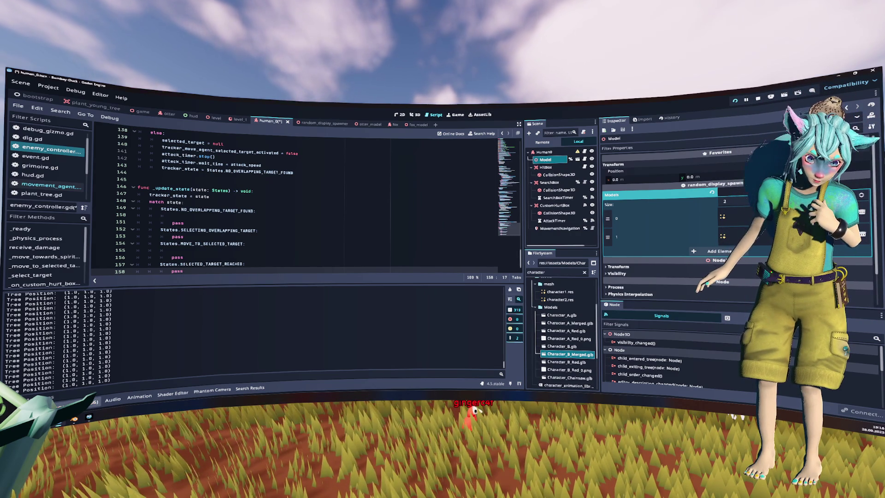
# Step: Open the Debugger's Errors list showing the repeated movement_agent.gd look_at errors
pyautogui.click(81, 402)
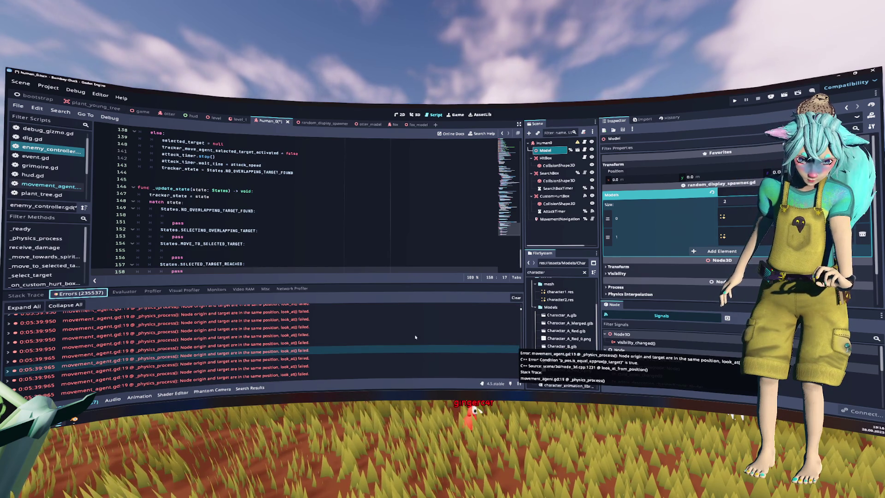
# Step: Open movement_agent.gd at the look_at error line from the debugger
pyautogui.doubleClick(507, 349)
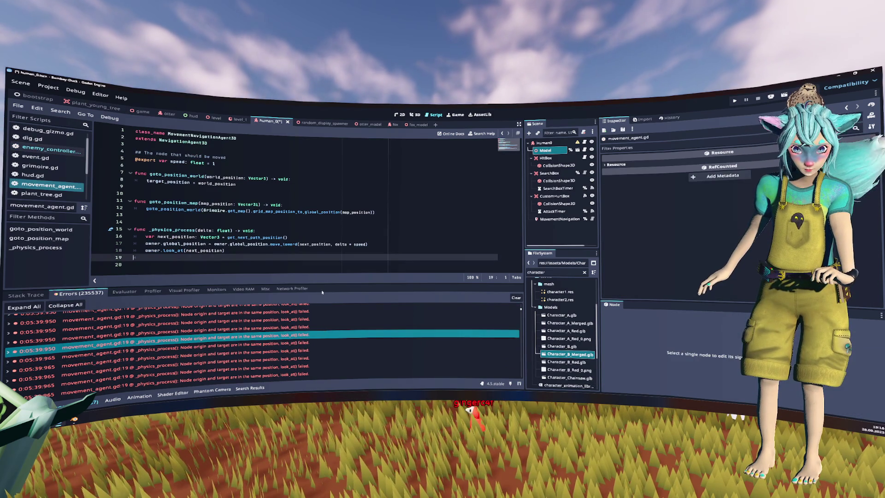
pyautogui.doubleClick(324, 331)
pyautogui.doubleClick(211, 250)
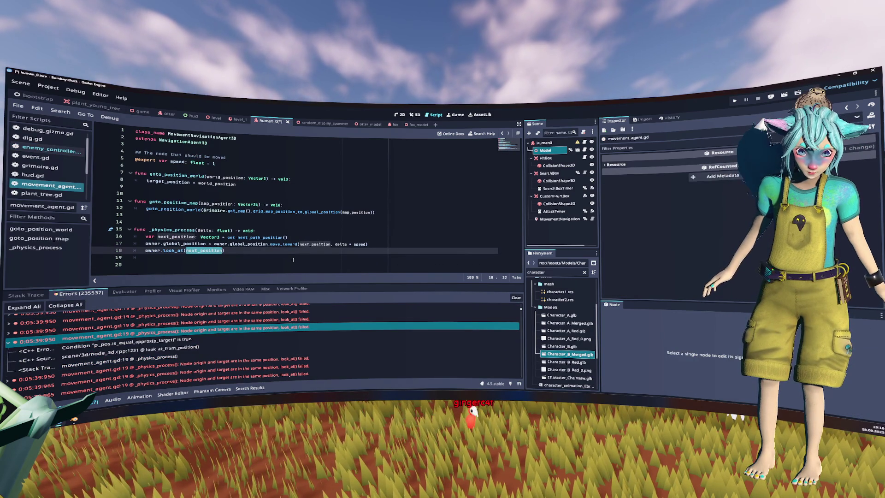
# Step: Wrap look_at in 'if owner.global_position != next_position:', save, and return to enemy_controller.gd
pyautogui.hotkey('ctrl', 'shift', 'Return')
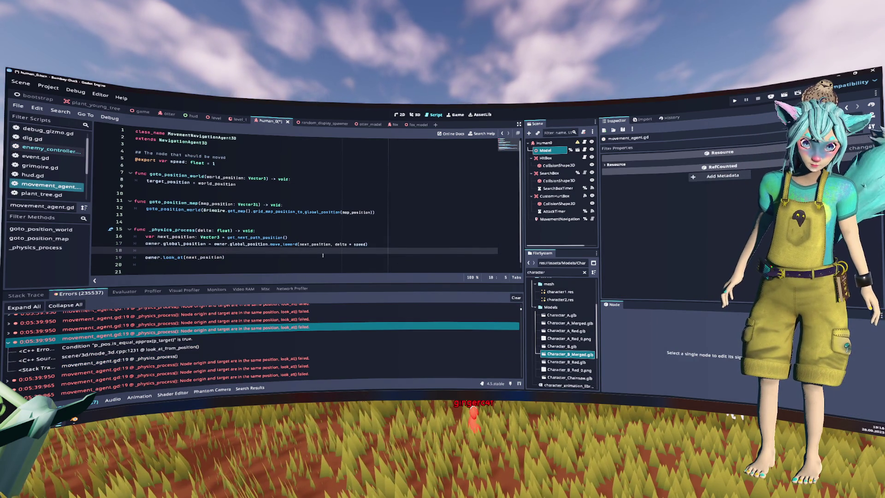
pyautogui.write('l')
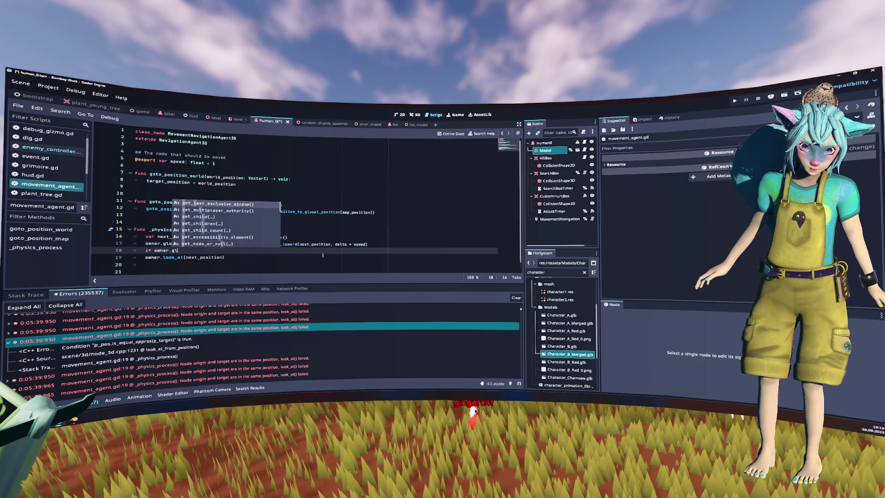
pyautogui.write('oba')
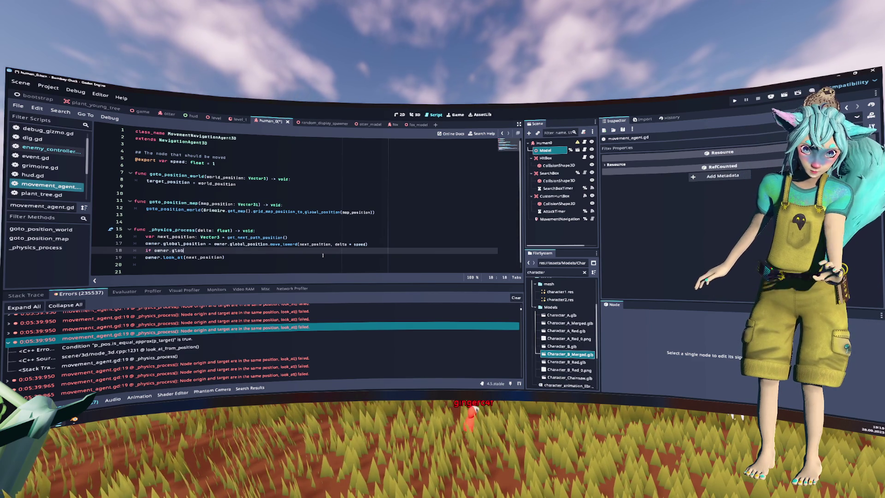
pyautogui.press('BackSpace')
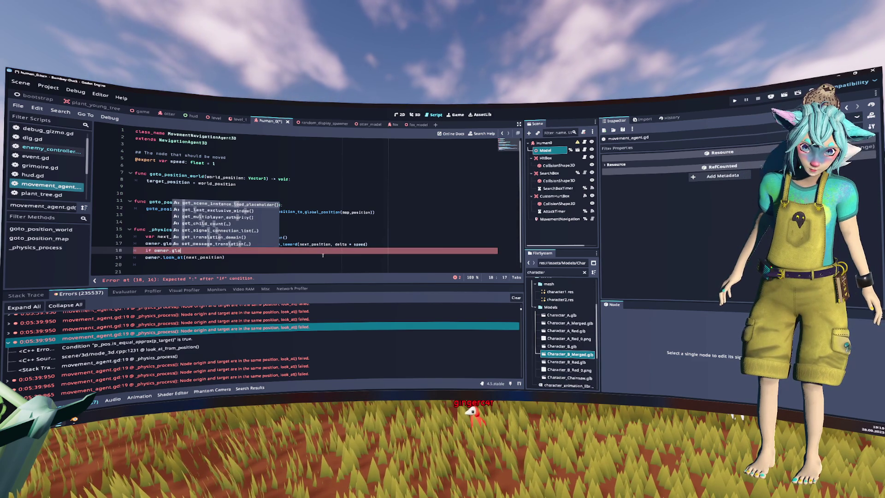
pyautogui.write('bal_positio')
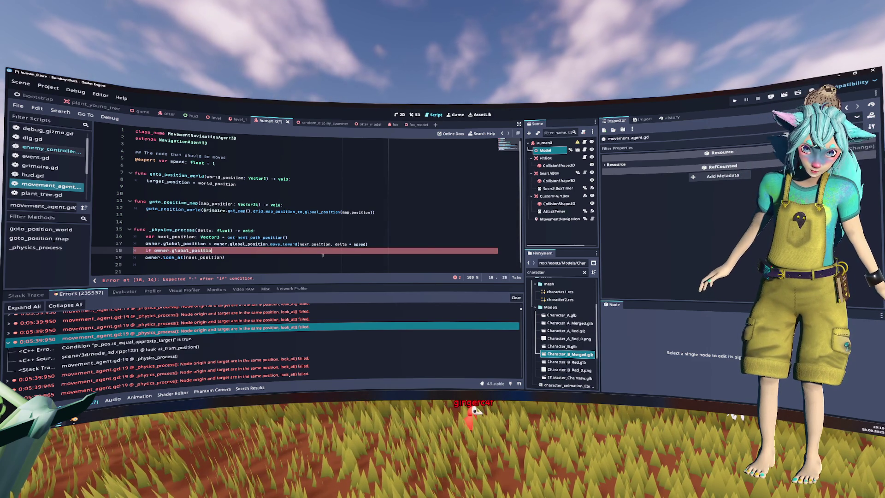
pyautogui.write('n')
pyautogui.write(' != next_position')
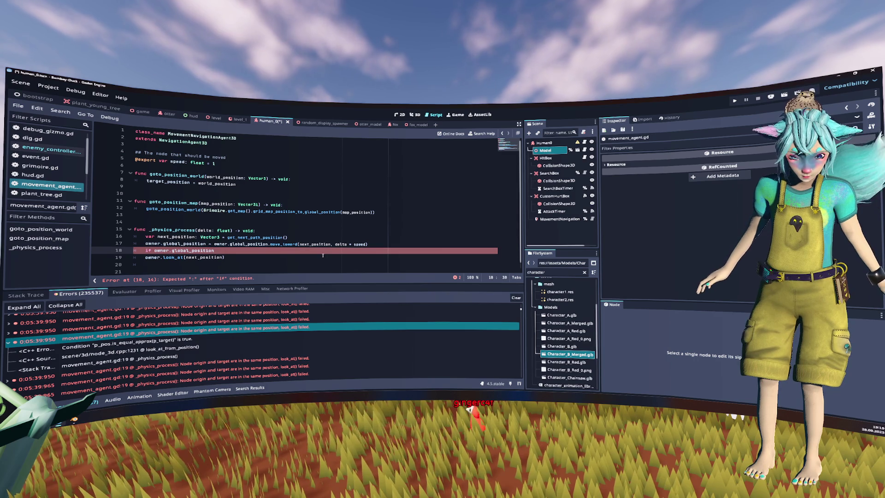
pyautogui.write(':')
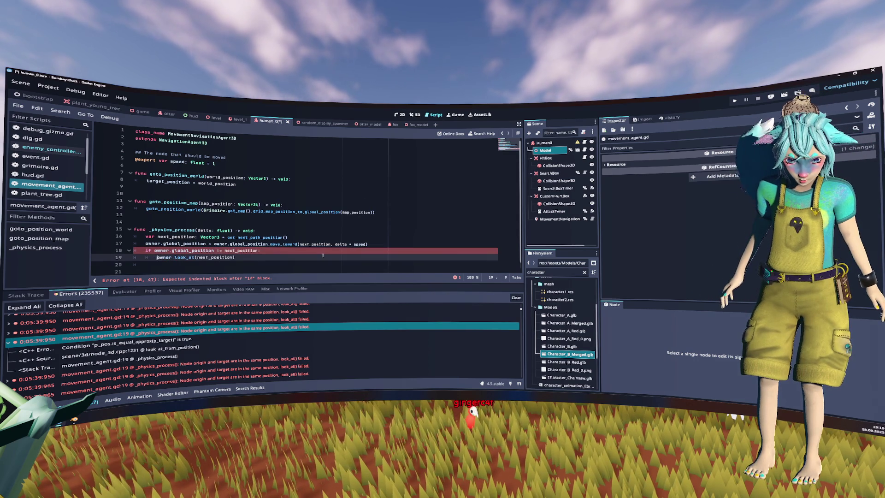
pyautogui.press('Down')
pyautogui.press('Home')
pyautogui.press('Tab')
pyautogui.press('Up')
pyautogui.hotkey('ctrl', 's')
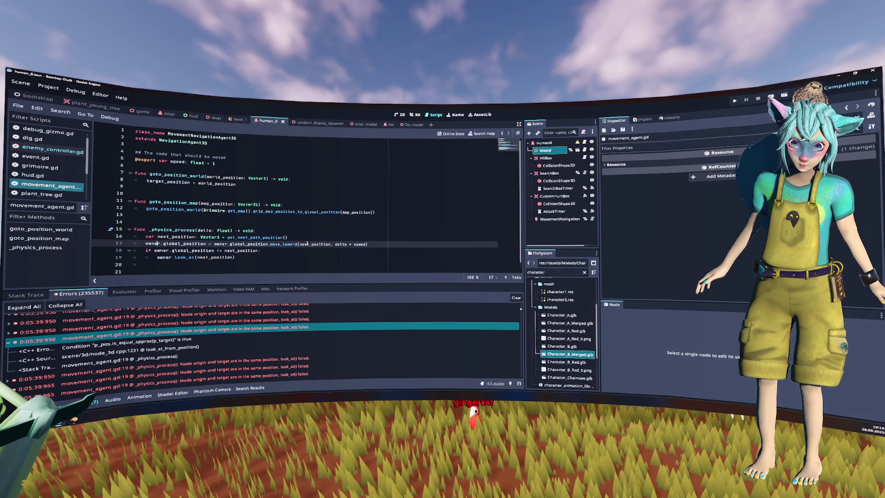
pyautogui.hotkey('alt', 'Left')
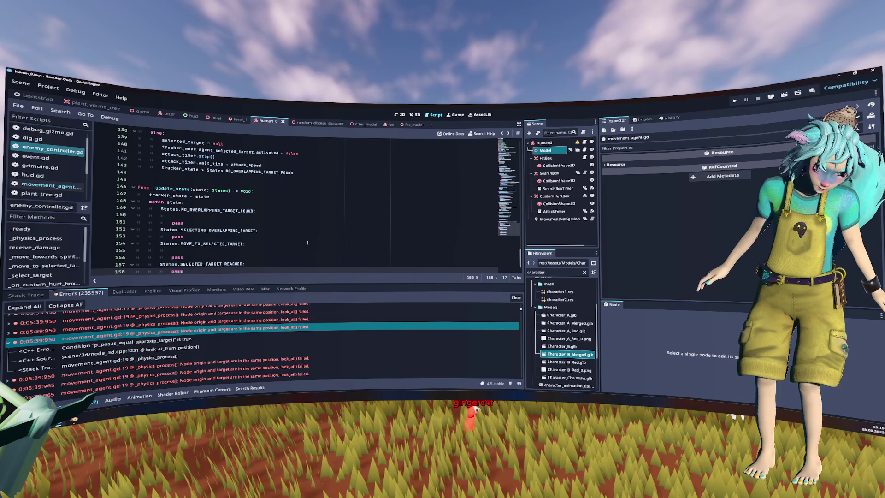
# Step: Write model.move() on line 155, fixing the misspelled 'modle'
pyautogui.scroll(-1, 307, 243)
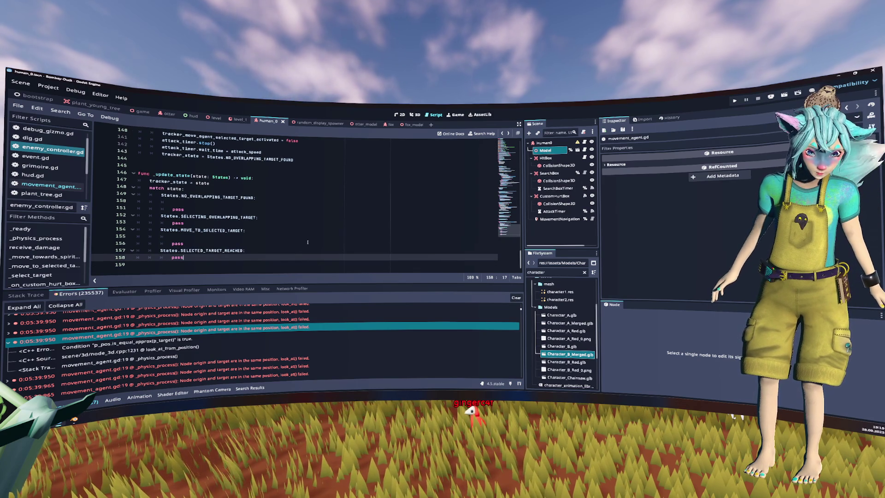
pyautogui.click(279, 237)
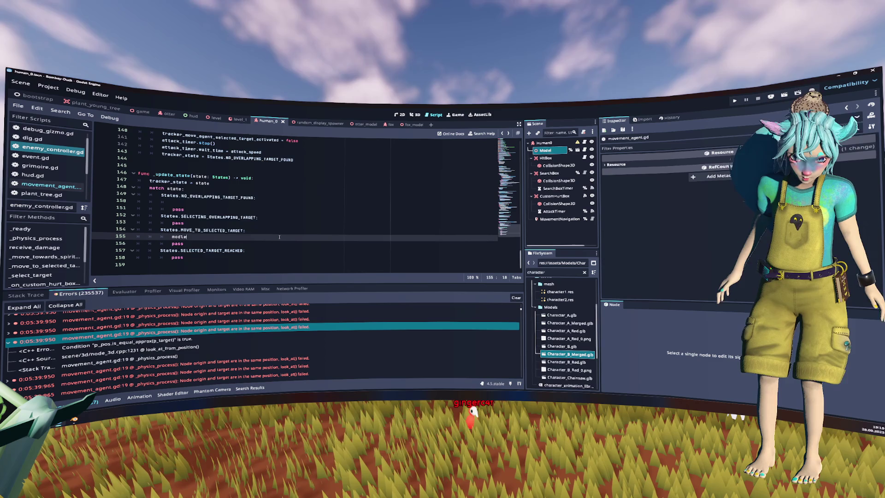
pyautogui.press('BackSpace')
pyautogui.press('BackSpace')
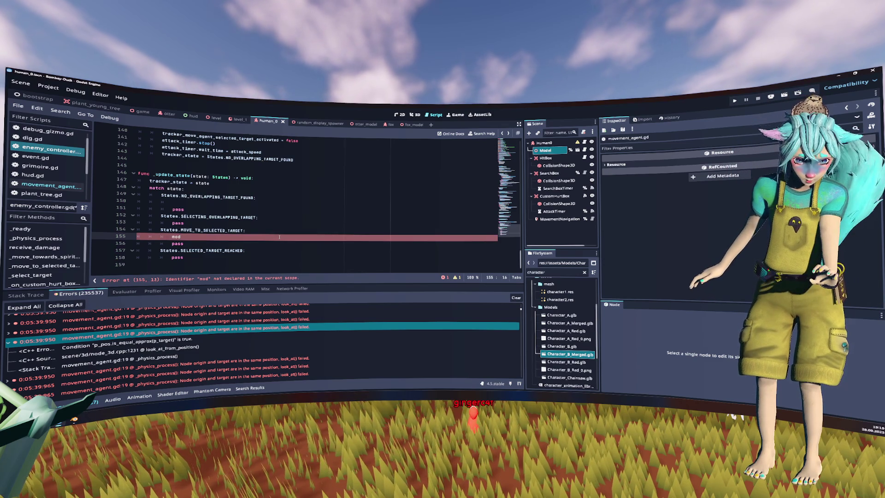
pyautogui.write('.pla')
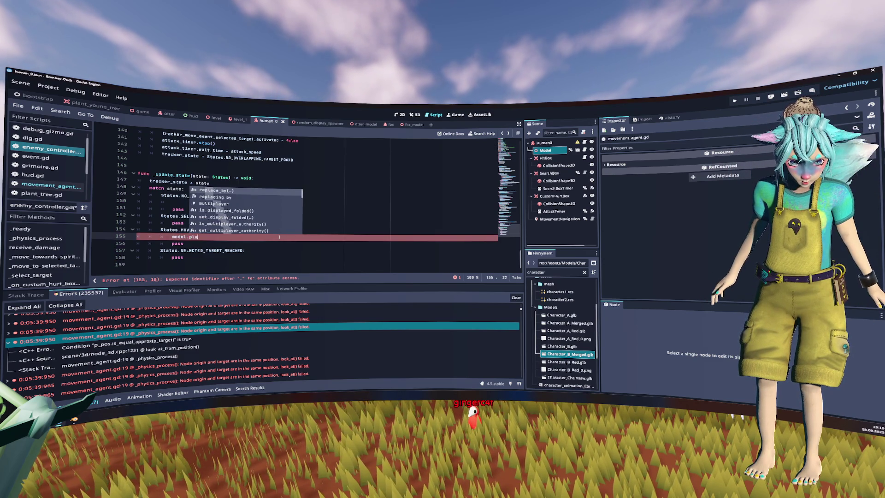
pyautogui.press('BackSpace')
pyautogui.write('move')
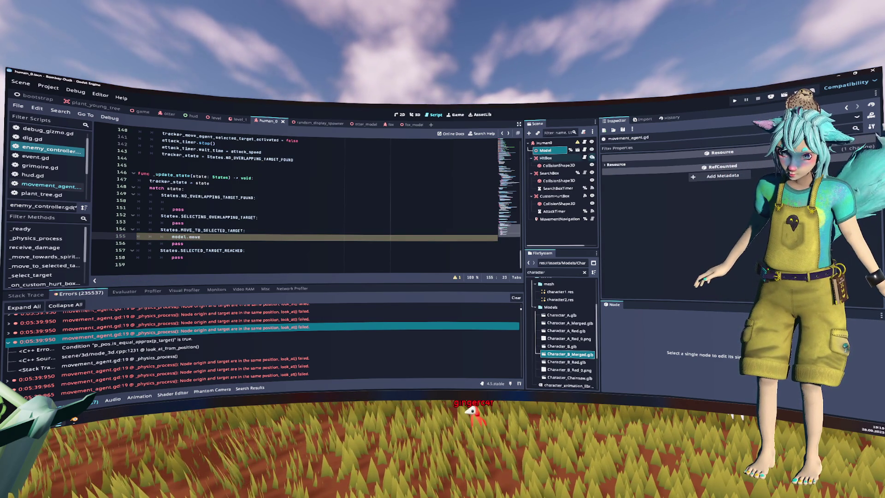
pyautogui.hotkey('alt', 'Left')
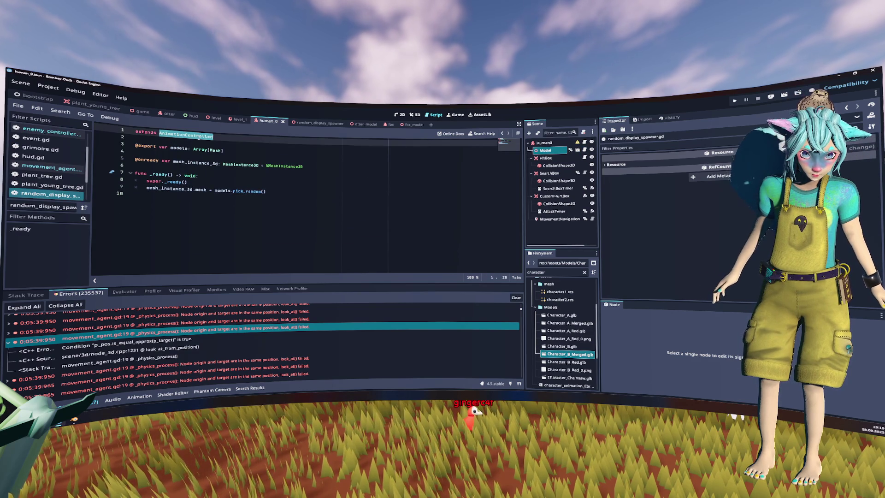
pyautogui.hotkey('alt', 'Right')
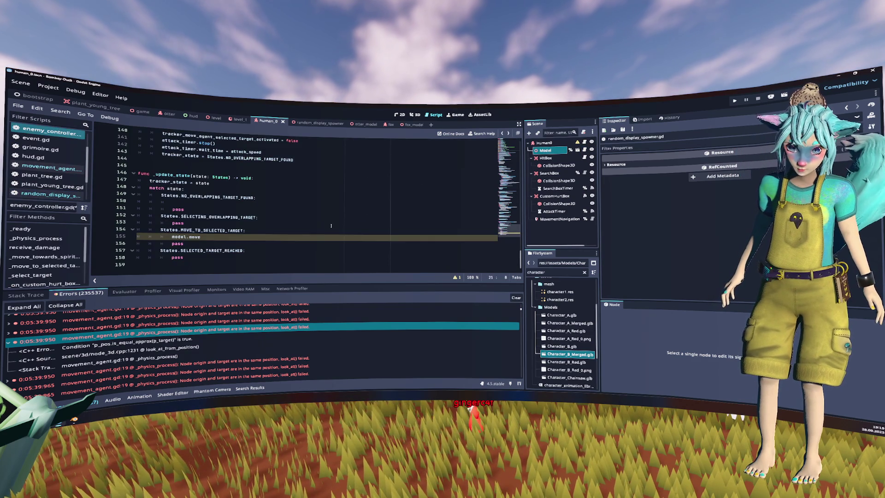
pyautogui.scroll(20, 331, 224)
pyautogui.scroll(6, 331, 224)
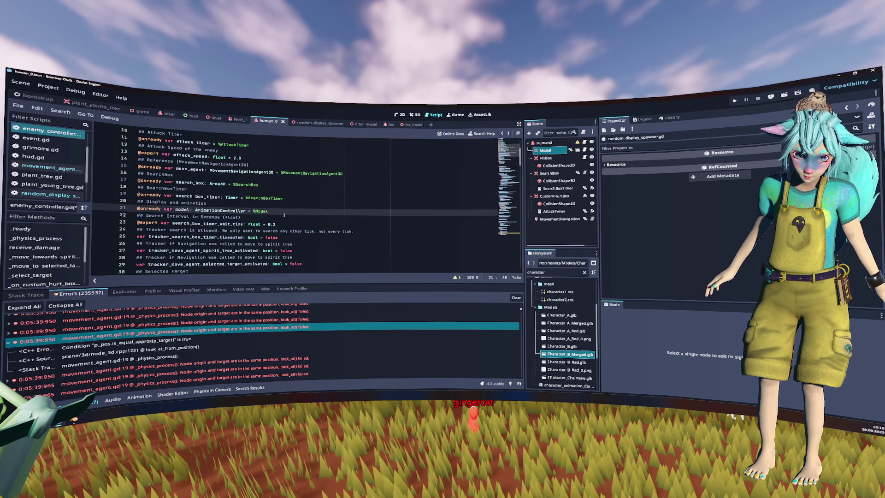
pyautogui.hotkey('alt', 'Left')
pyautogui.click(295, 245)
pyautogui.write('()')
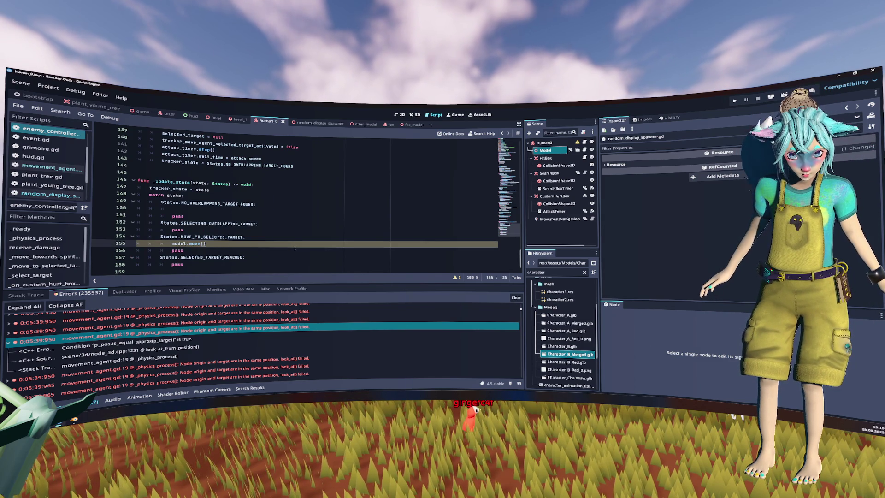
# Step: Join model.move() onto the MOVE_TO_SELECTED_TARGET case, remove the pass lines, and start model.att under SELECTED_TARGET_REACHED
pyautogui.hotkey('shift', 'Home')
pyautogui.press('Up')
pyautogui.press('Up')
pyautogui.press('Up')
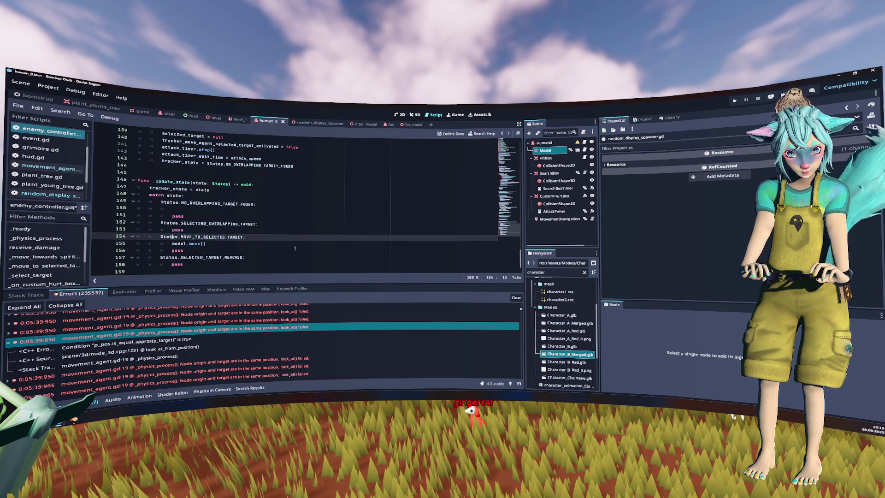
pyautogui.press('Down')
pyautogui.press('Down')
pyautogui.press('Down')
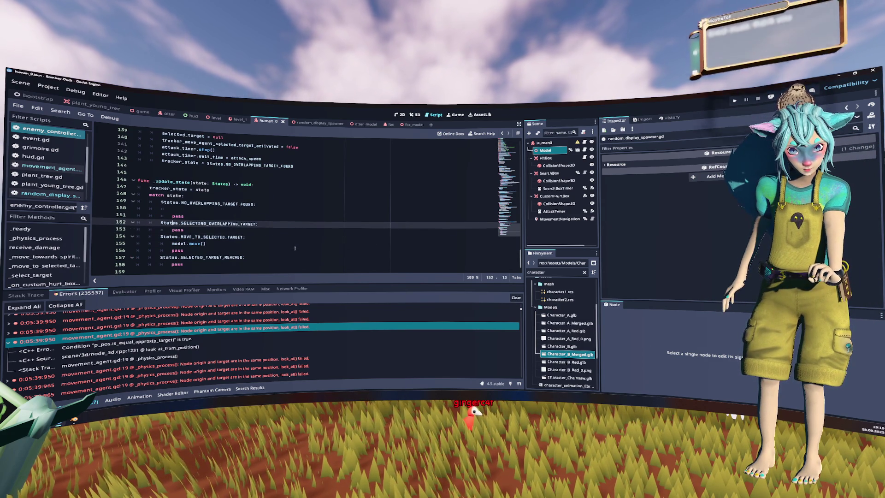
pyautogui.hotkey('ctrl', 'shift', 'Left')
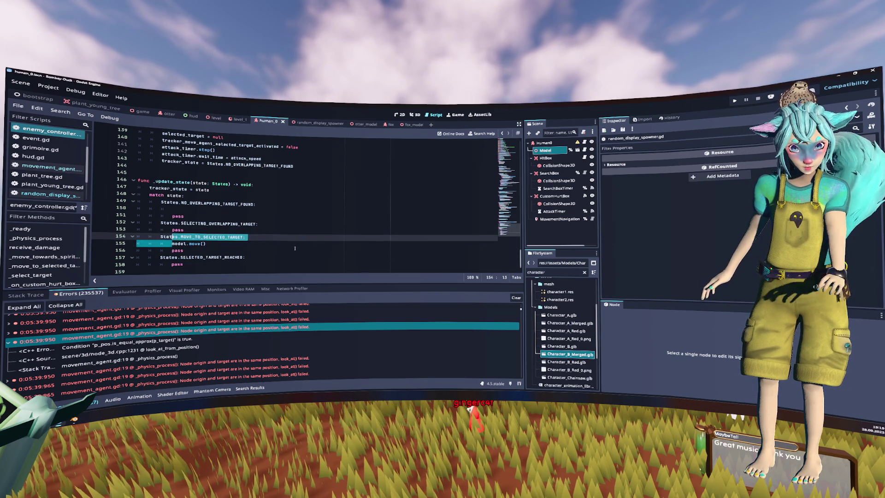
pyautogui.press('Down')
pyautogui.hotkey('ctrl', 'shift', 'k')
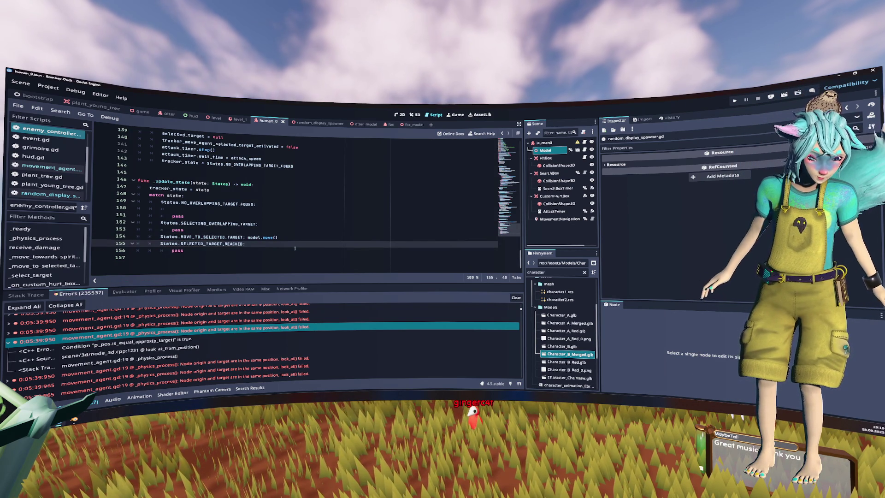
pyautogui.hotkey('shift', 'Down')
pyautogui.press('End')
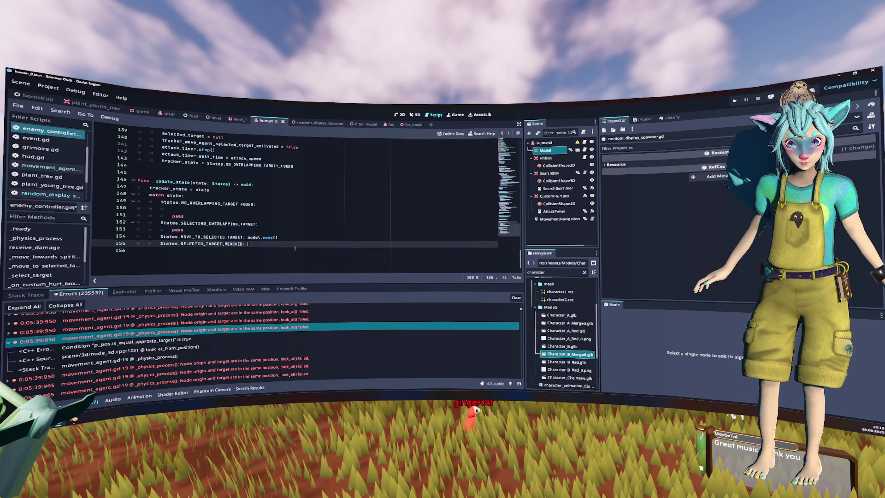
pyautogui.hotkey('shift', 'Up')
pyautogui.press('BackSpace')
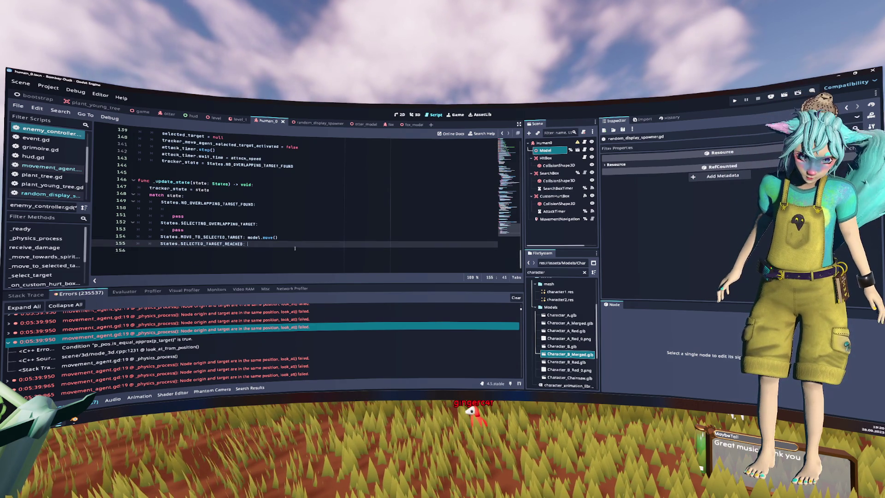
pyautogui.write('model.att')
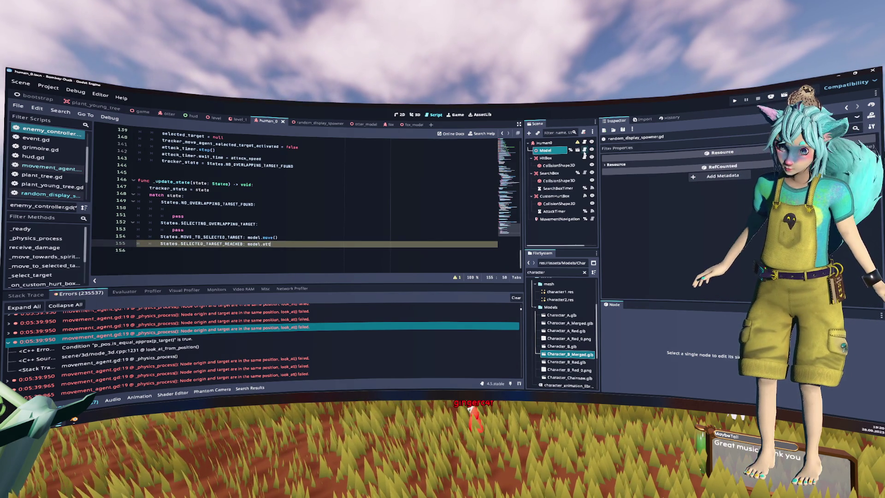
pyautogui.hotkey('alt', 'Left')
pyautogui.scroll(-3, 192, 183)
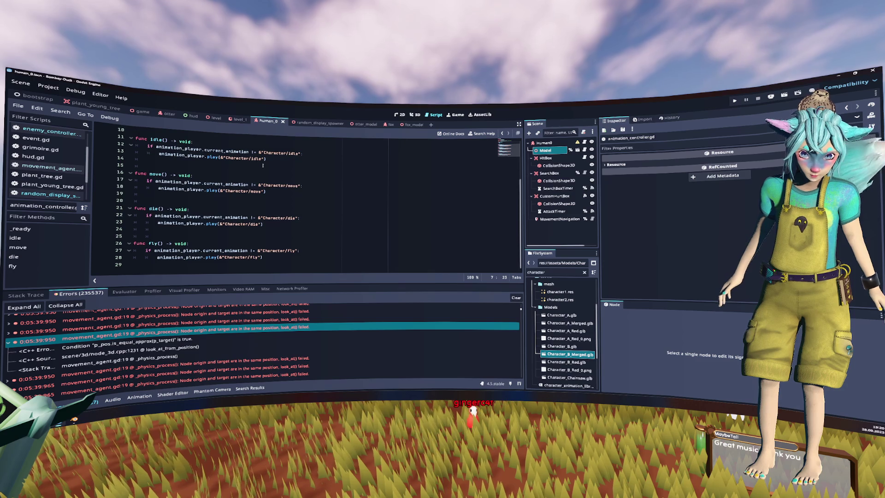
# Step: Add 'func attack() -> void:' after fly() and paste the fly() body into it
pyautogui.click(190, 266)
pyautogui.press('Return')
pyautogui.write('func attack() -> void')
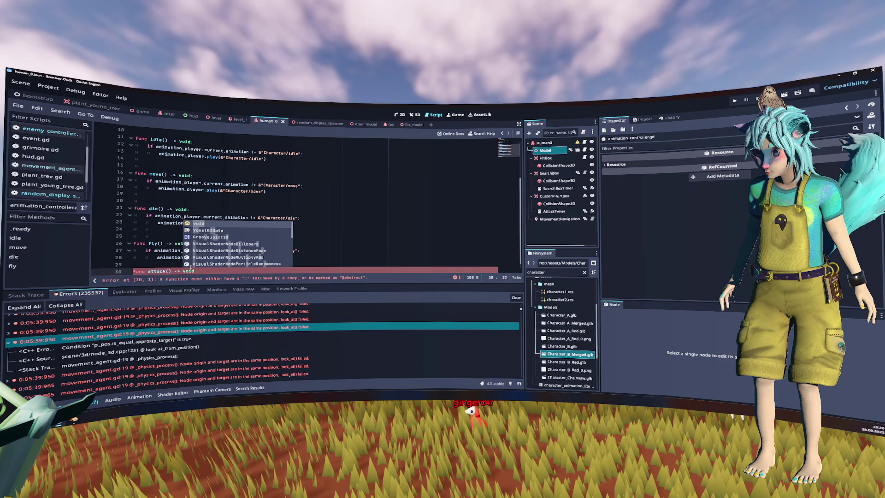
pyautogui.write(':')
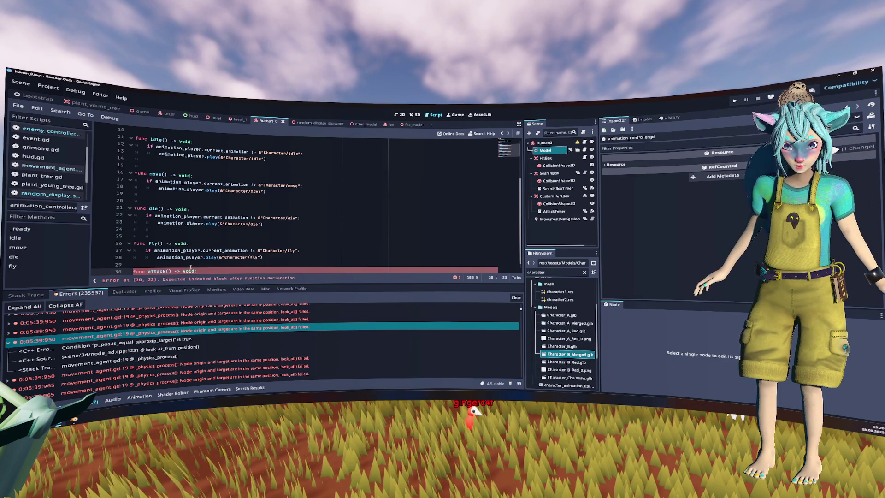
pyautogui.press('Return')
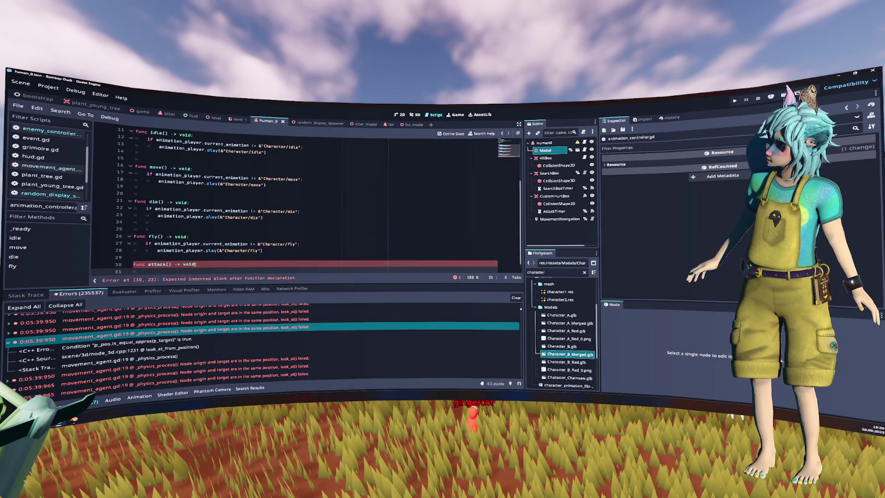
pyautogui.click(268, 250)
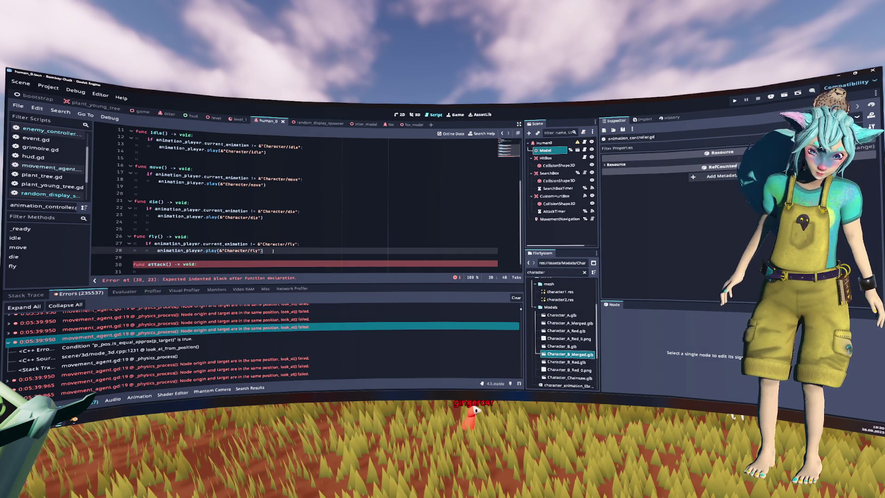
pyautogui.hotkey('shift', 'Up')
pyautogui.hotkey('ctrl', 'c')
pyautogui.press('Down')
pyautogui.press('Down')
pyautogui.press('Down')
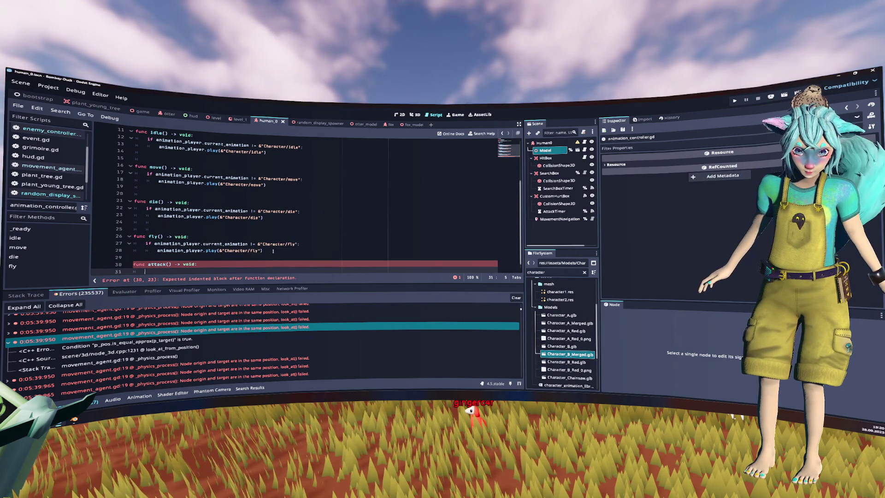
pyautogui.hotkey('ctrl', 'v')
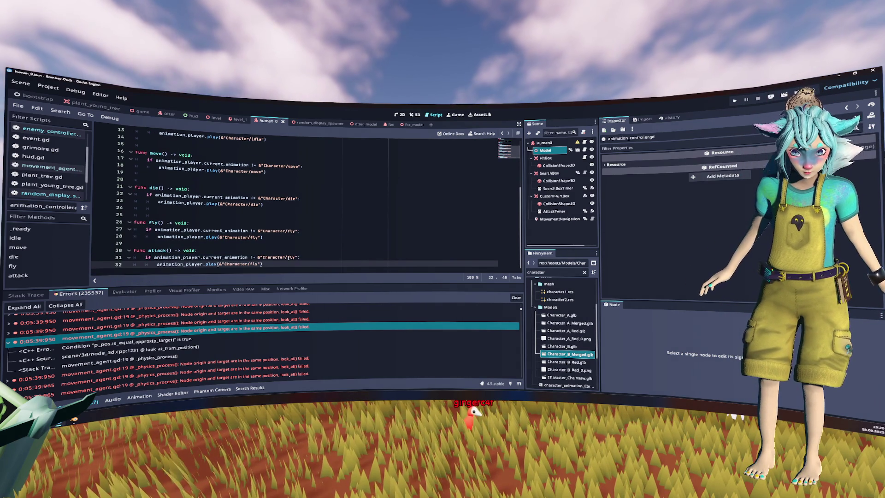
# Step: Change 'fly' to 'attack' in both copied lines so it plays Character/attack, and save
pyautogui.click(287, 257)
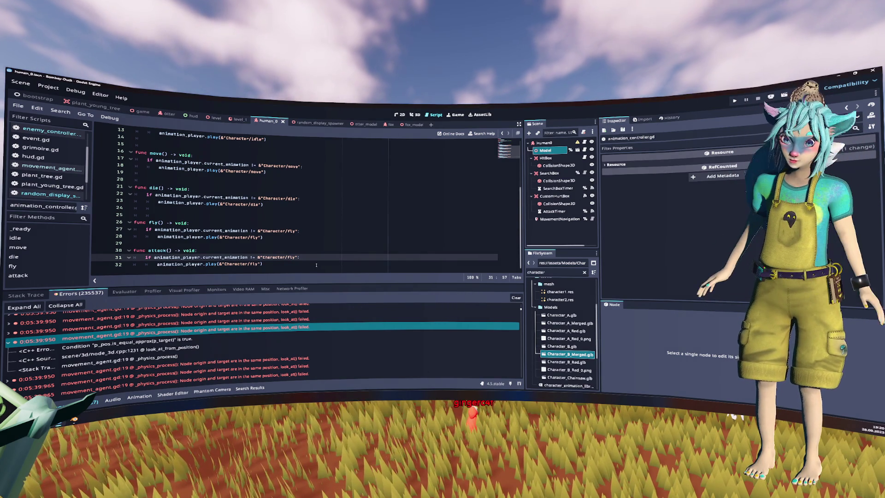
pyautogui.hotkey('ctrl', 'shift', 'Right')
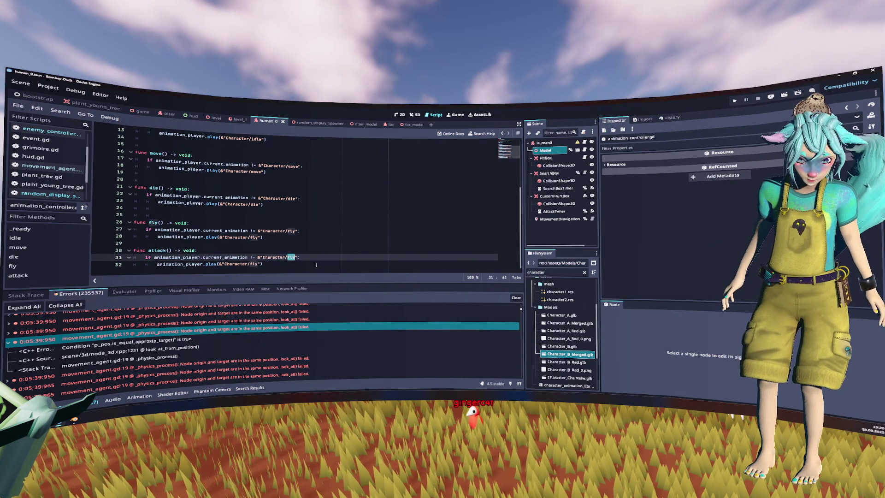
pyautogui.write('ack')
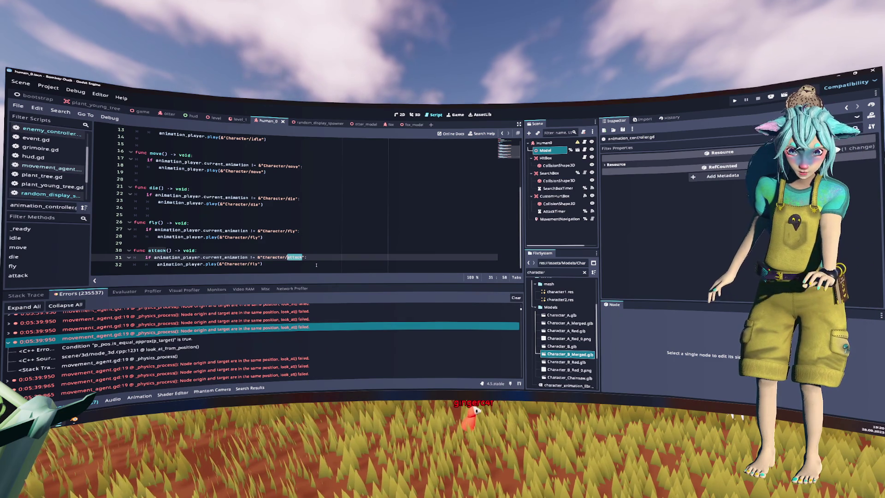
pyautogui.press('Down')
pyautogui.write('attack')
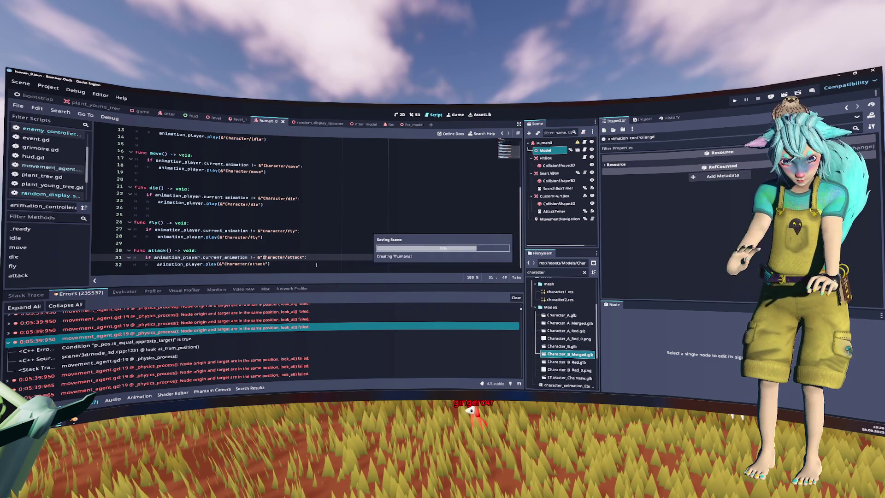
pyautogui.press('Up')
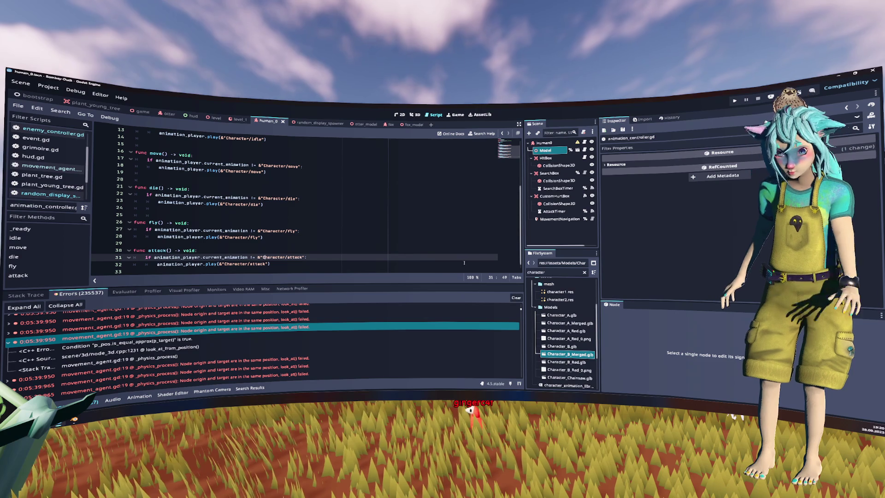
pyautogui.click(665, 251)
# Step: Create a new animation named 'attack' in the random_display_spawner scene's AnimationPlayer
pyautogui.click(318, 123)
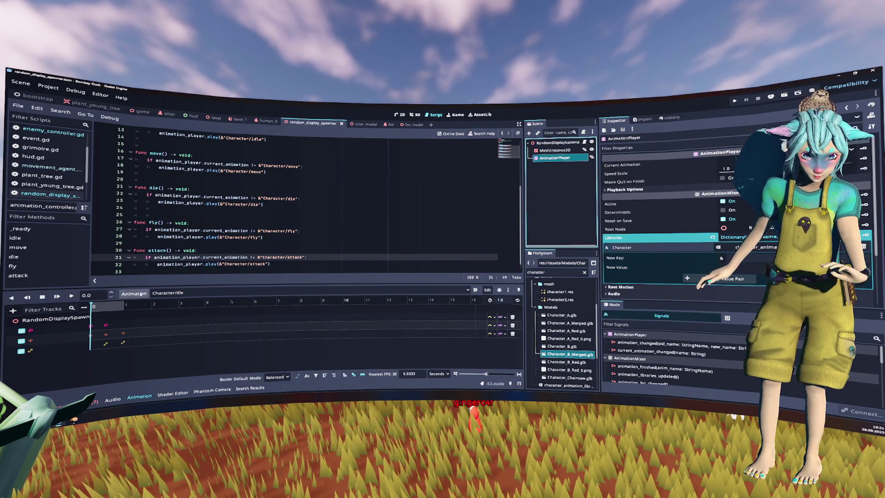
pyautogui.click(133, 293)
pyautogui.click(138, 300)
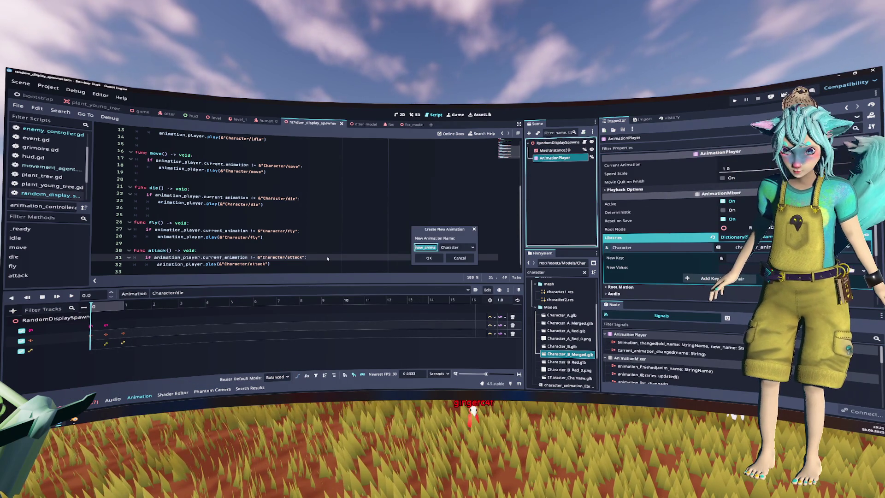
pyautogui.write('attack')
pyautogui.press('Return')
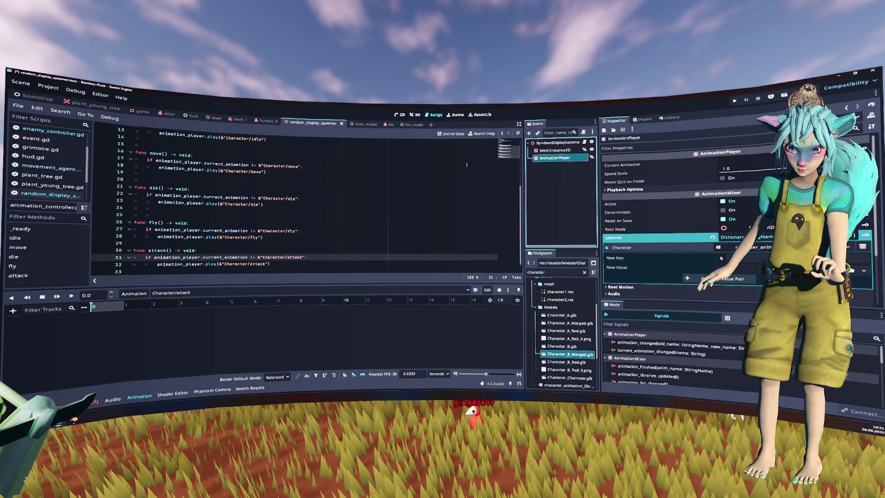
# Step: Add a 3D Position Track for the RandomDisplaySpawner node to the attack animation
pyautogui.click(557, 143)
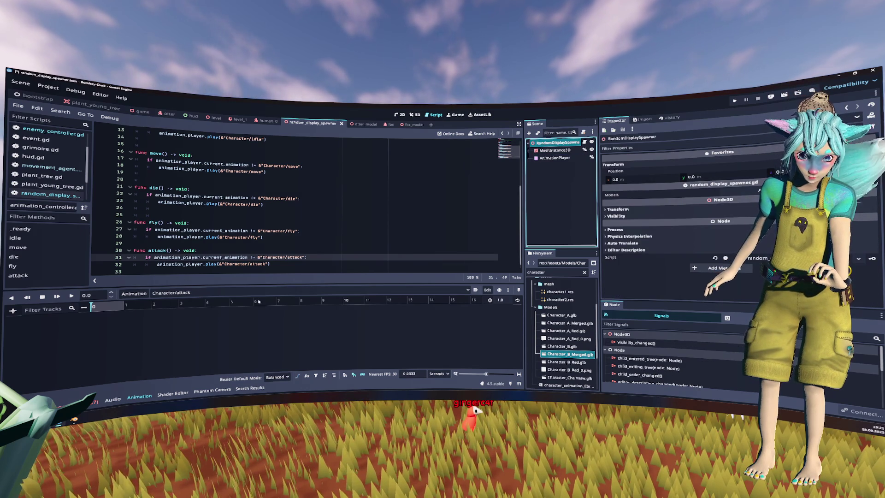
pyautogui.click(13, 310)
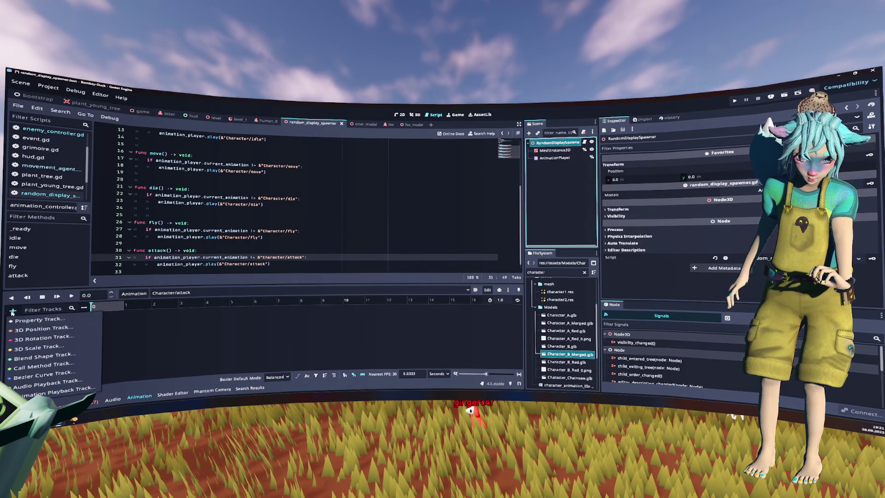
pyautogui.click(46, 329)
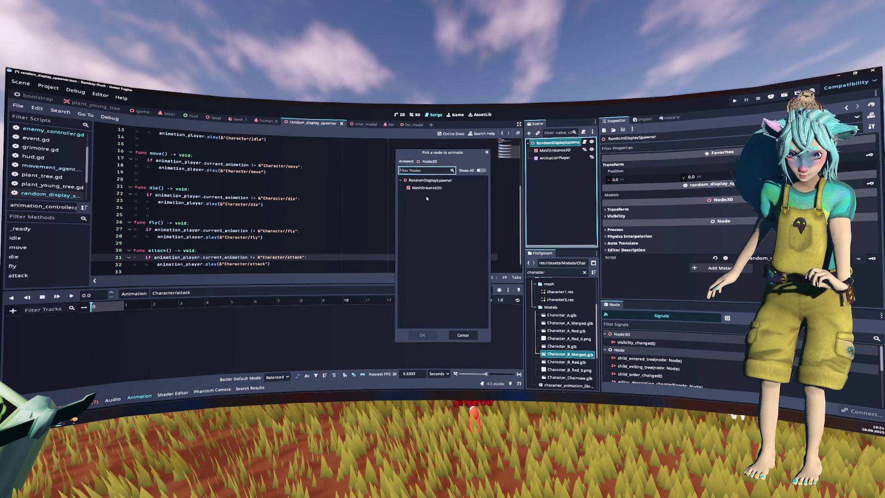
pyautogui.doubleClick(433, 181)
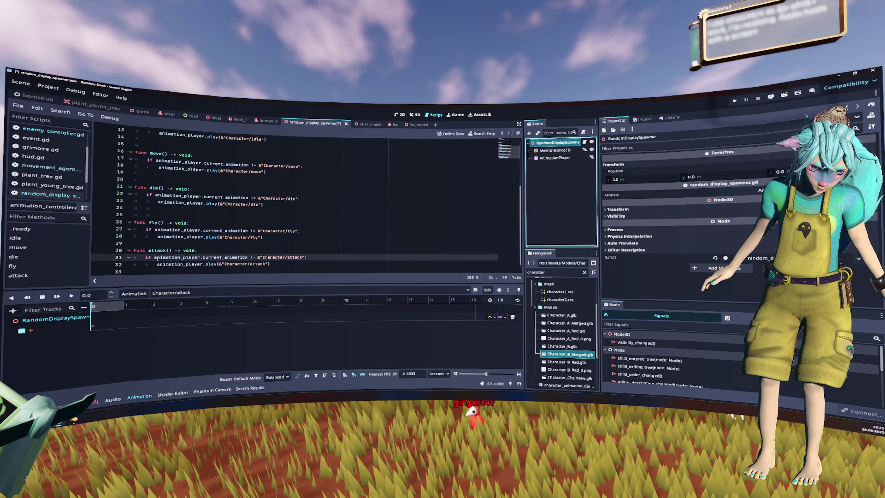
pyautogui.click(92, 326)
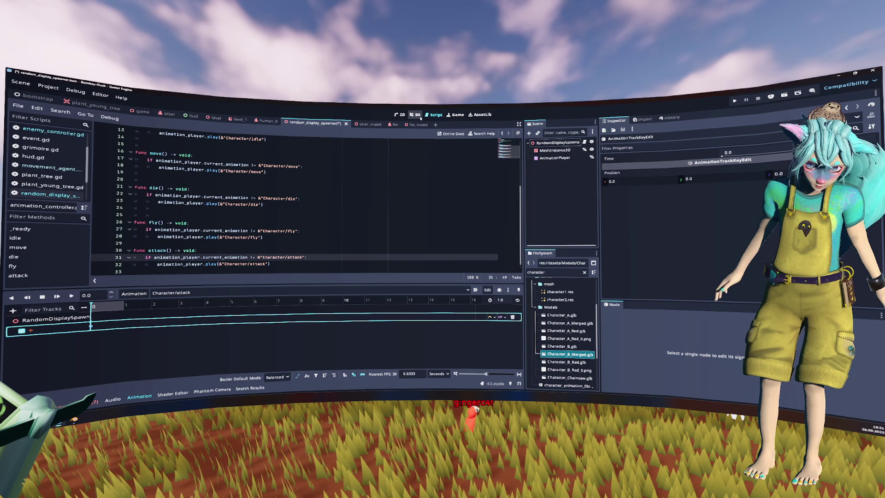
# Step: Switch to the scene's 3D viewport and move the attack animation's playhead later
pyautogui.click(417, 114)
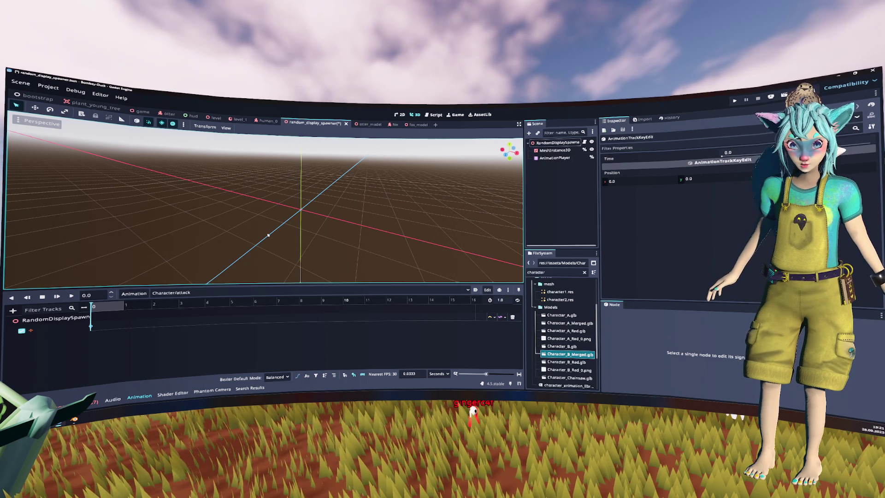
pyautogui.click(112, 312)
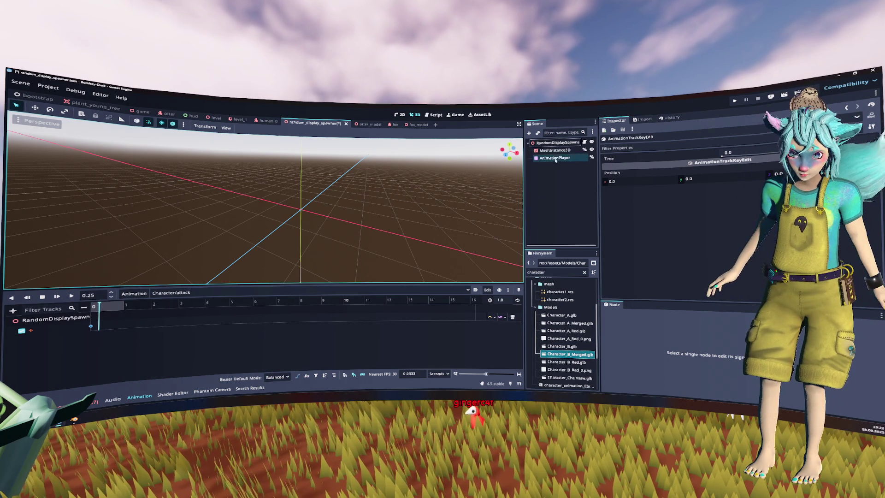
# Step: Insert a position key on the track and nudge it to about 0.2333 s
pyautogui.rightClick(98, 322)
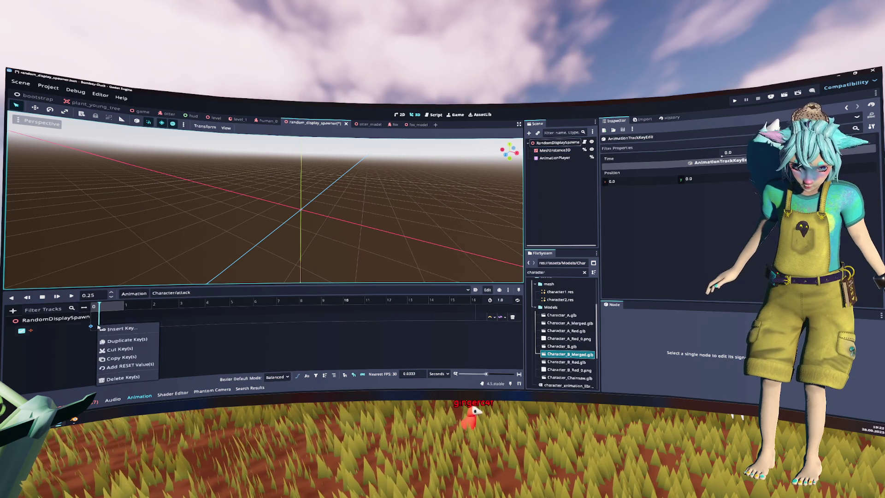
pyautogui.click(120, 328)
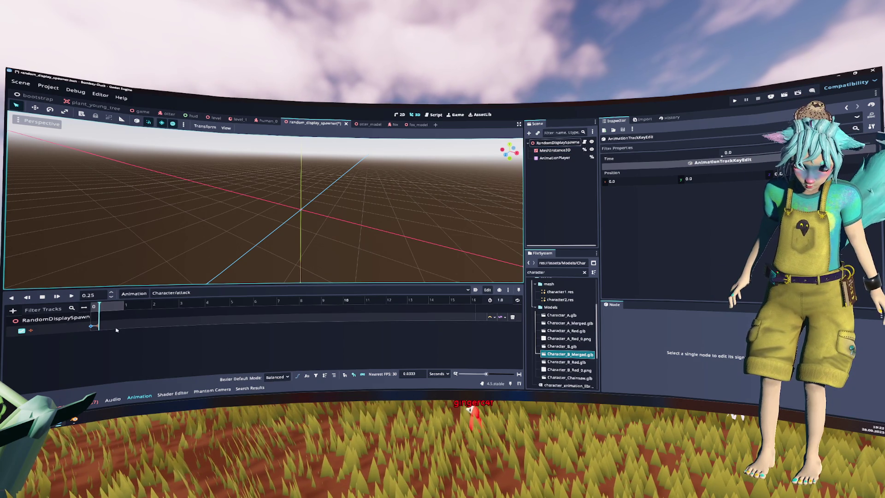
pyautogui.click(102, 326)
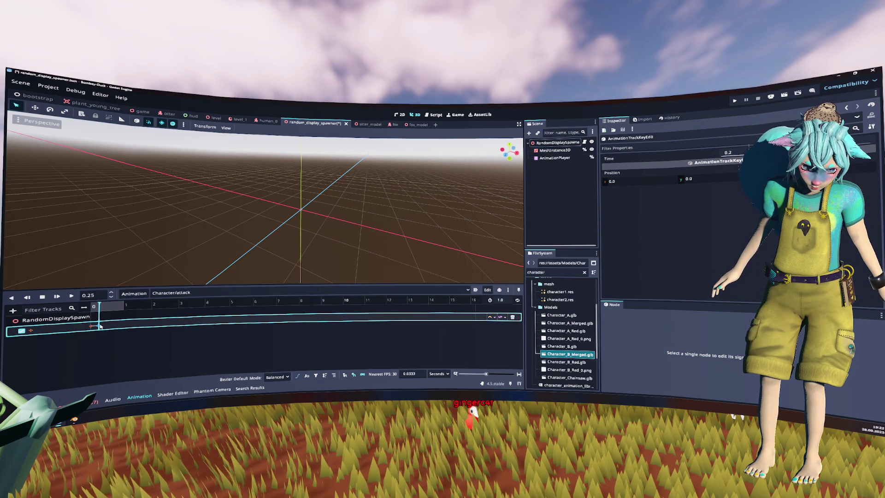
pyautogui.moveTo(100, 327); pyautogui.dragTo(102, 326)
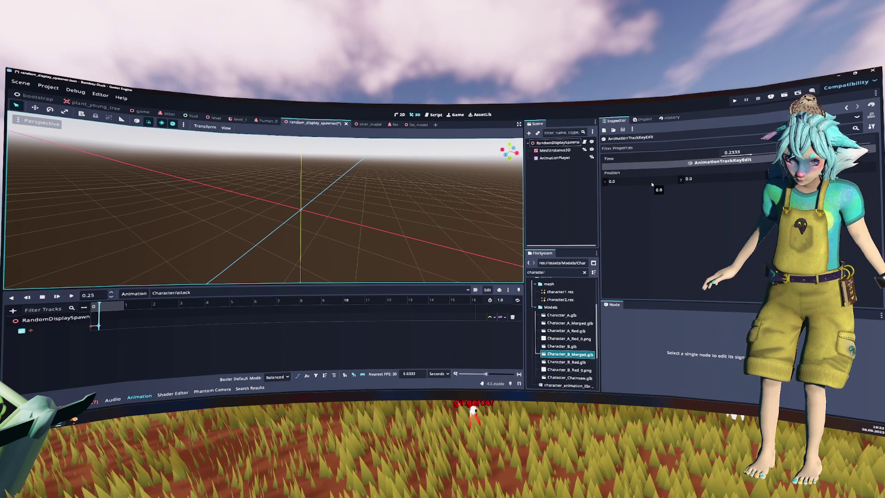
pyautogui.click(267, 121)
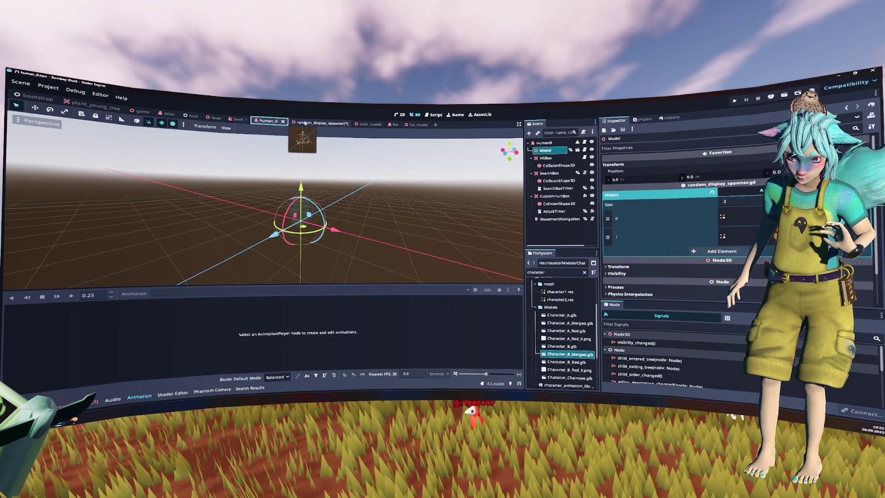
pyautogui.click(305, 123)
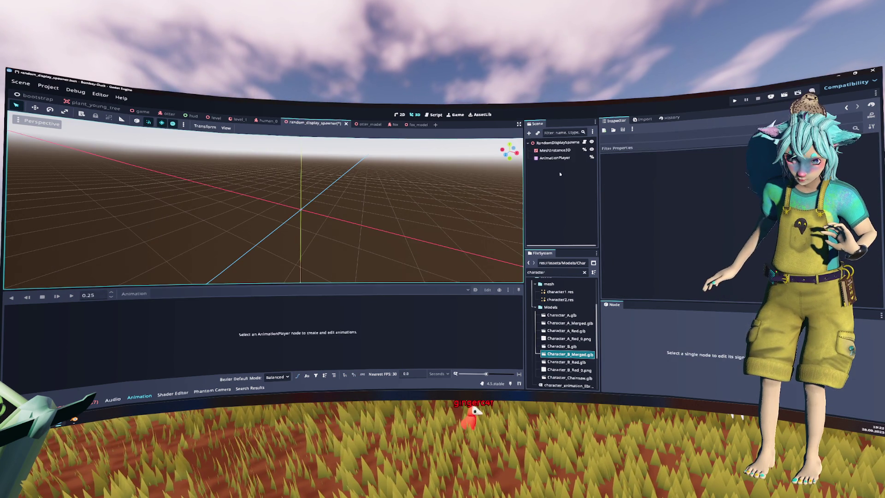
# Step: Insert a position key near 0.43 s, move it to 0.4 s, and set the animation length to 2.0
pyautogui.click(555, 158)
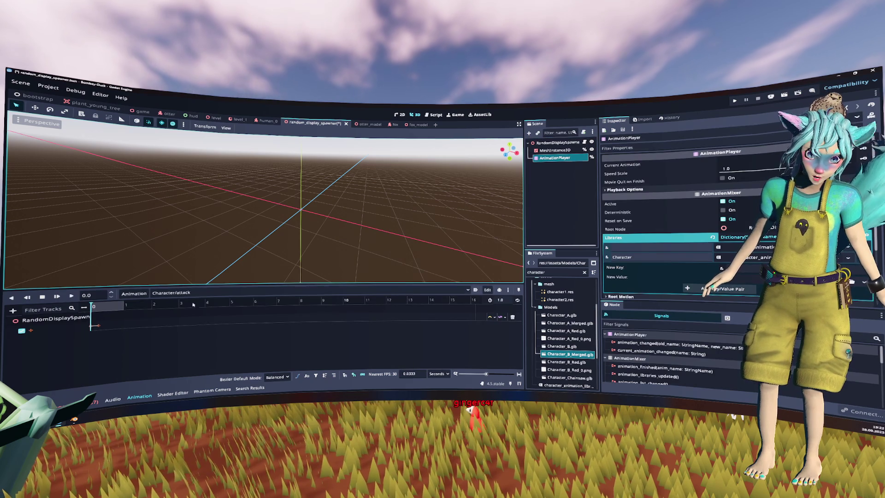
pyautogui.click(97, 325)
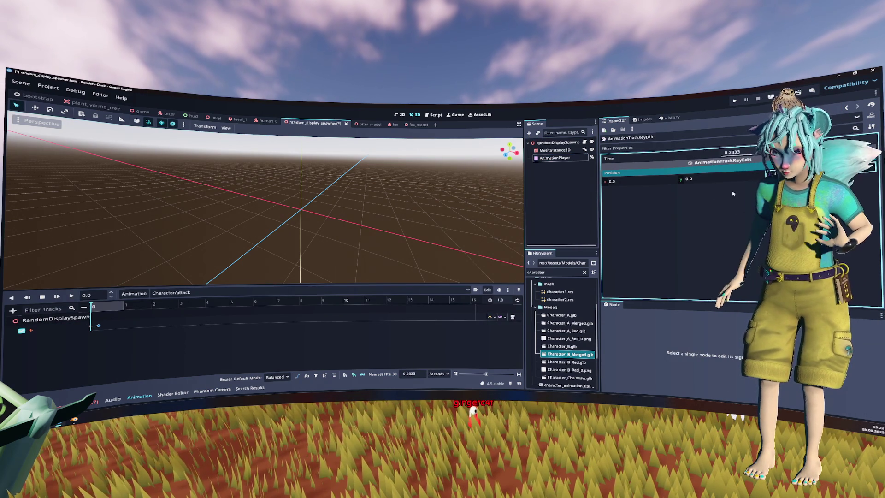
pyautogui.moveTo(98, 313)
pyautogui.mouseDown()
pyautogui.moveTo(124, 313)
pyautogui.moveTo(105, 314)
pyautogui.mouseUp()
pyautogui.rightClick(107, 325)
pyautogui.click(129, 328)
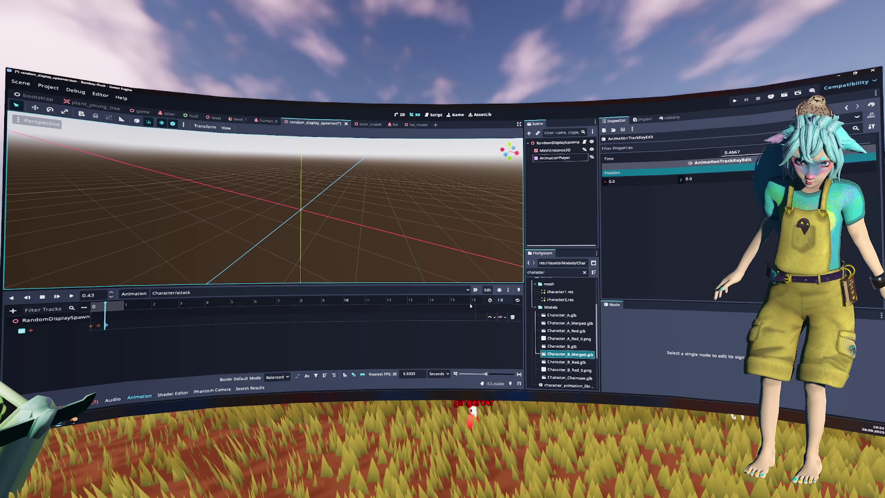
pyautogui.click(98, 326)
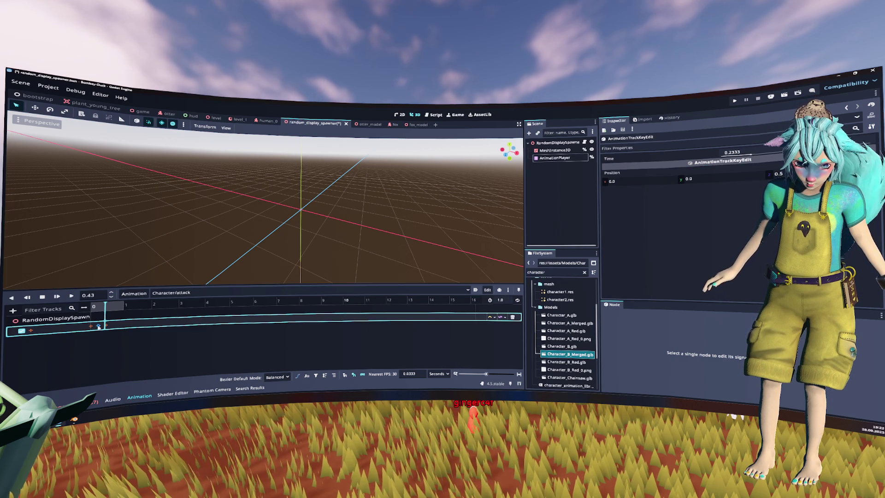
pyautogui.click(97, 326)
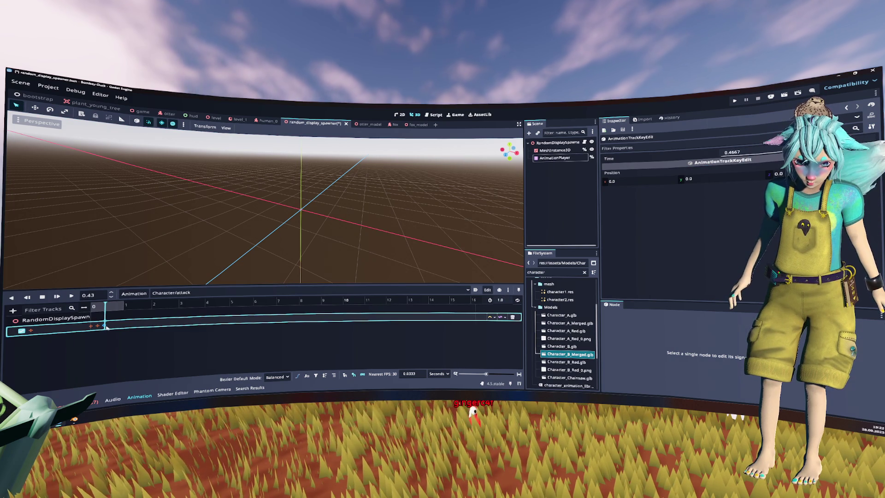
pyautogui.moveTo(106, 326); pyautogui.dragTo(104, 326)
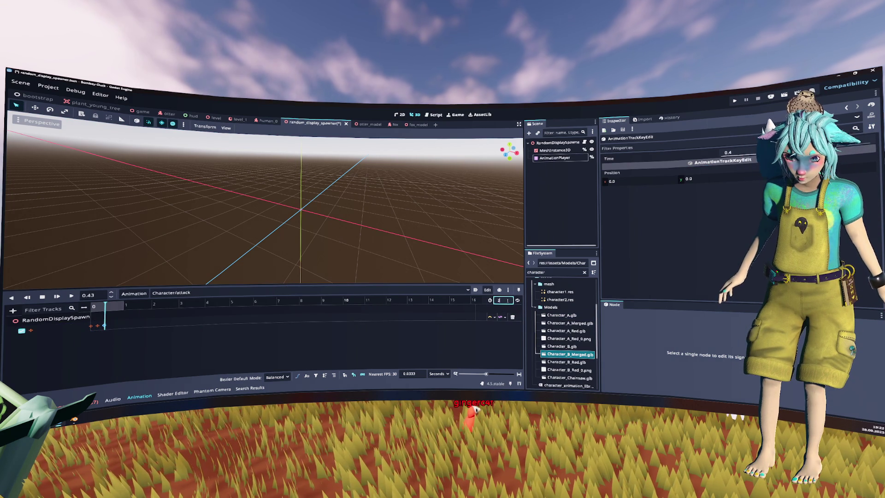
pyautogui.press('Return')
pyautogui.click(159, 327)
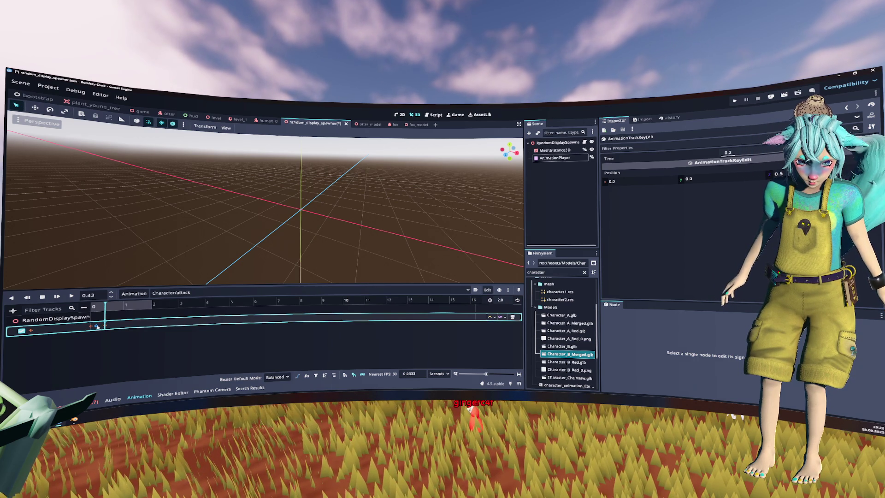
pyautogui.click(117, 346)
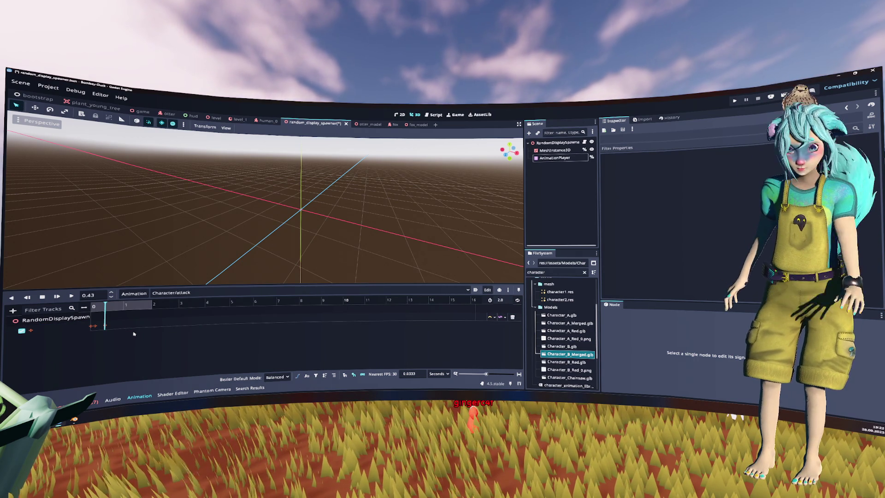
pyautogui.click(554, 150)
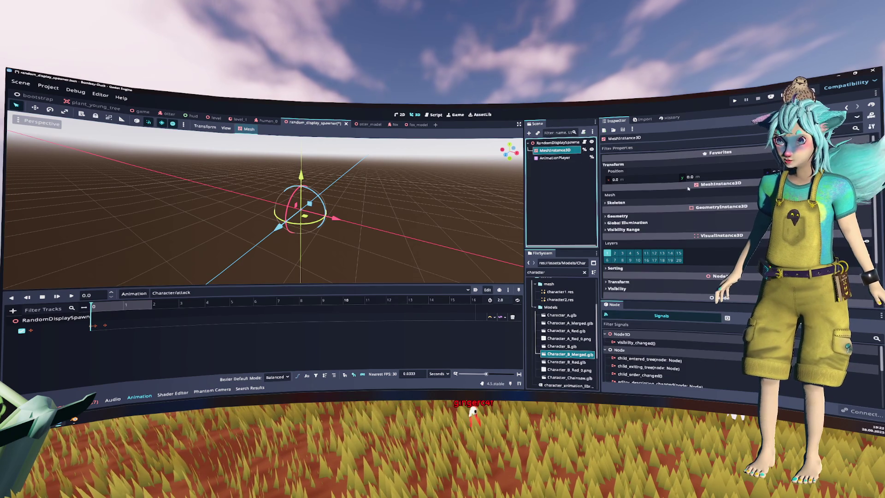
# Step: Assign the character mesh to the MeshInstance3D via Quick Load, then preview the animation
pyautogui.click(659, 194)
pyautogui.click(732, 193)
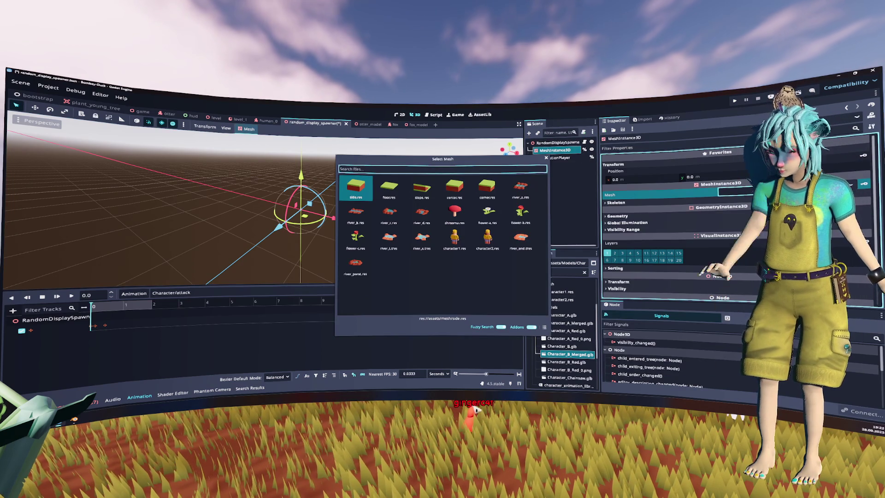
pyautogui.write('h')
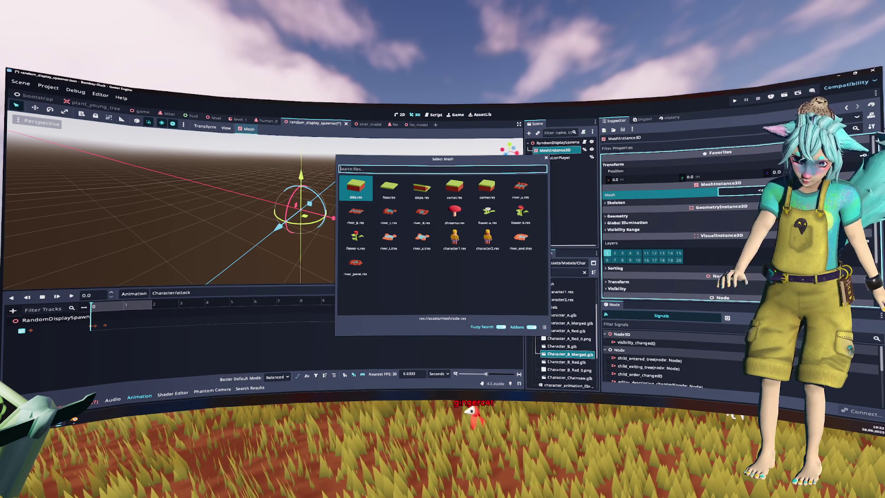
pyautogui.doubleClick(455, 237)
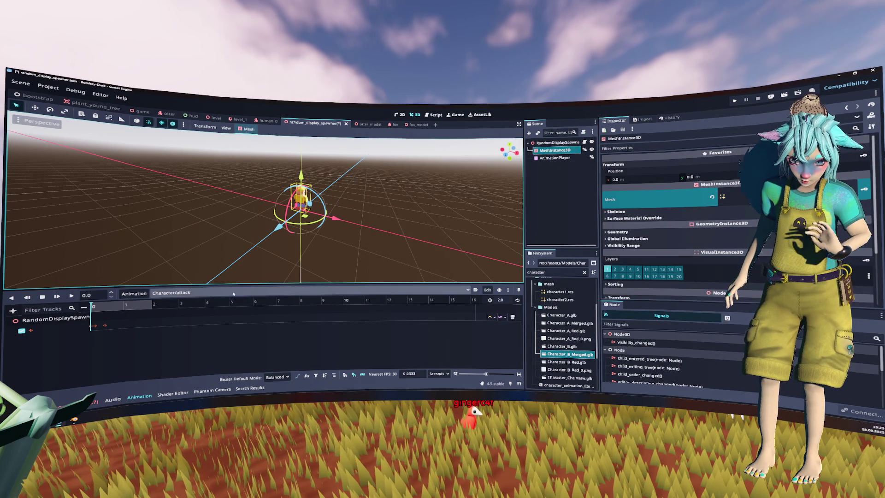
pyautogui.click(71, 296)
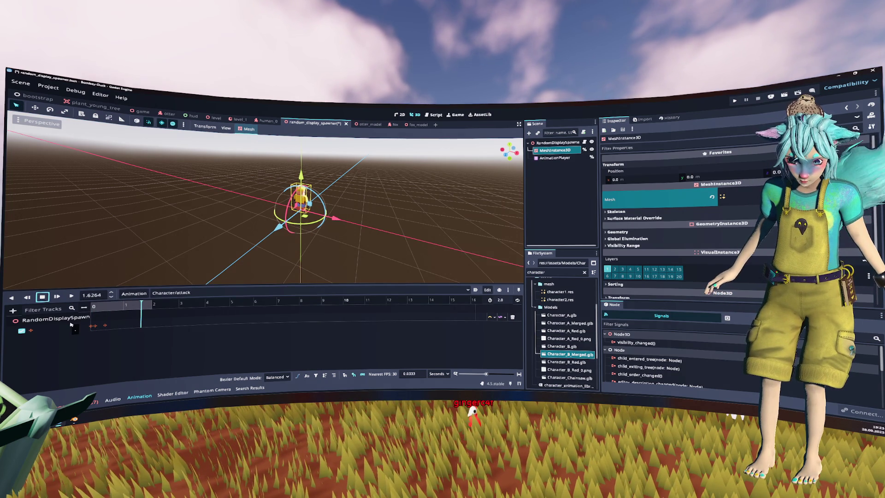
# Step: Edit the z position of the attack animation's first key, save the scene, and replay it
pyautogui.click(93, 325)
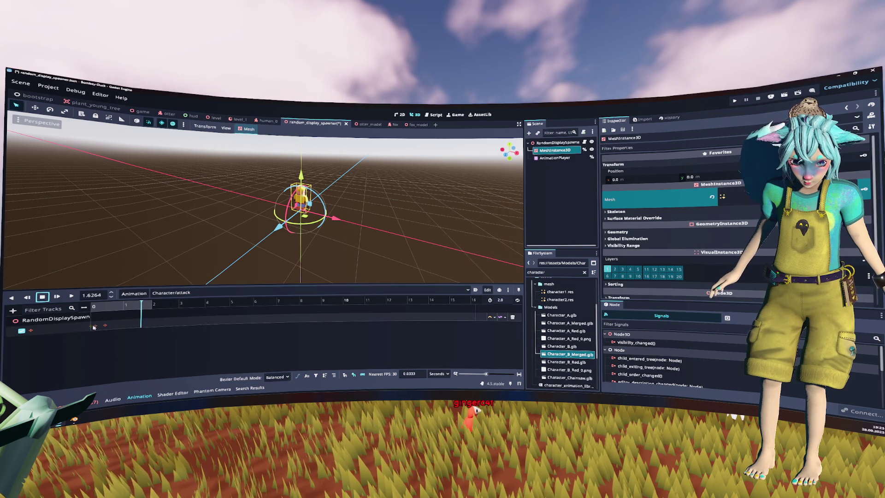
pyautogui.click(775, 174)
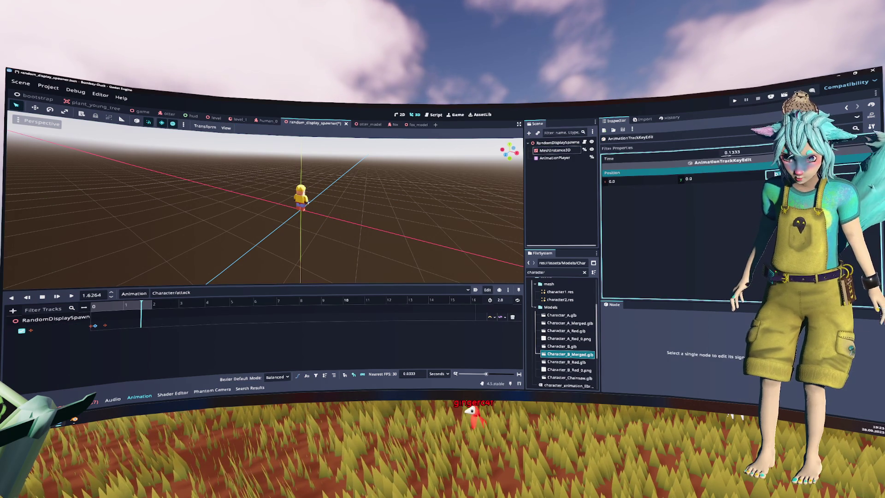
pyautogui.hotkey('ctrl', 's')
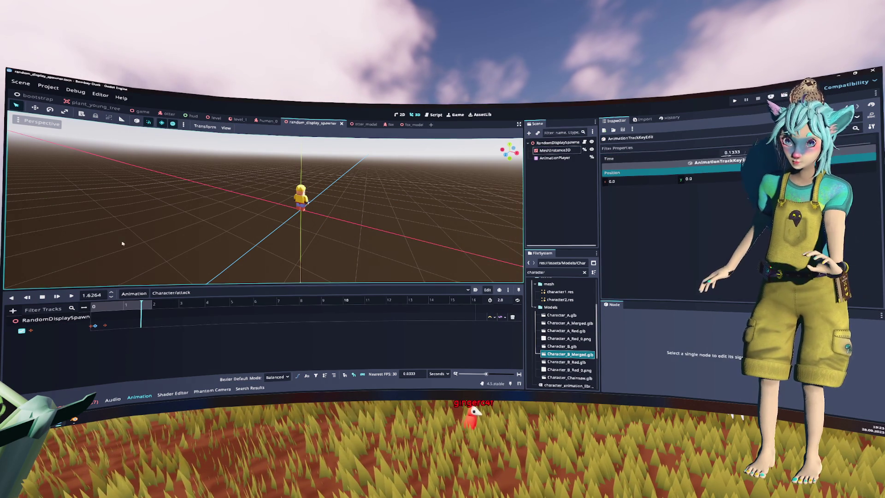
pyautogui.click(72, 296)
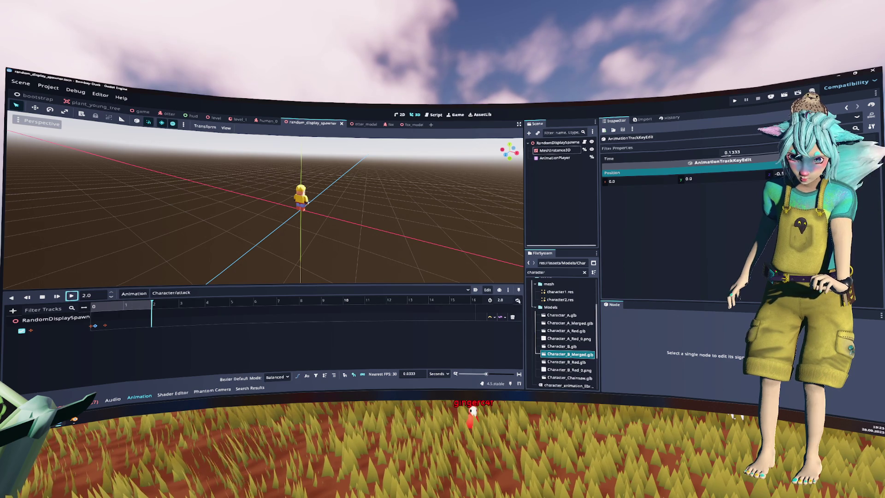
pyautogui.click(72, 295)
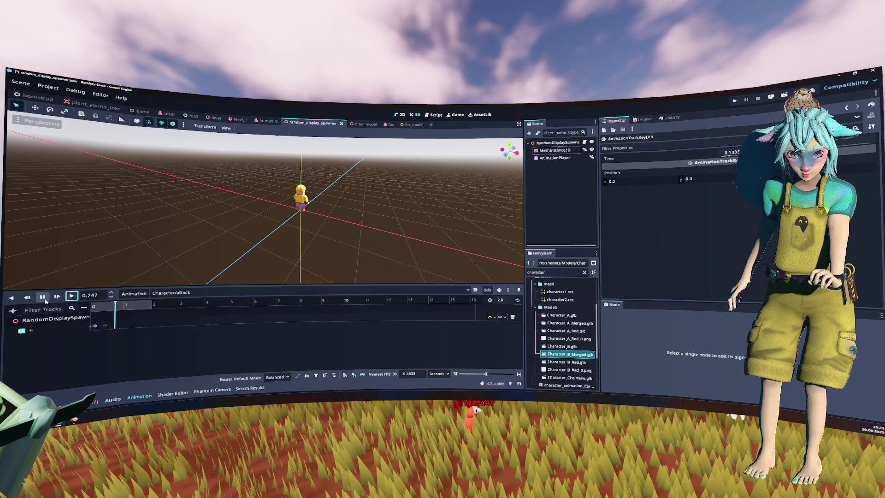
# Step: Pause near 1 second, select the 0.4333 key, and check the track's interpolation options
pyautogui.click(42, 296)
pyautogui.click(105, 326)
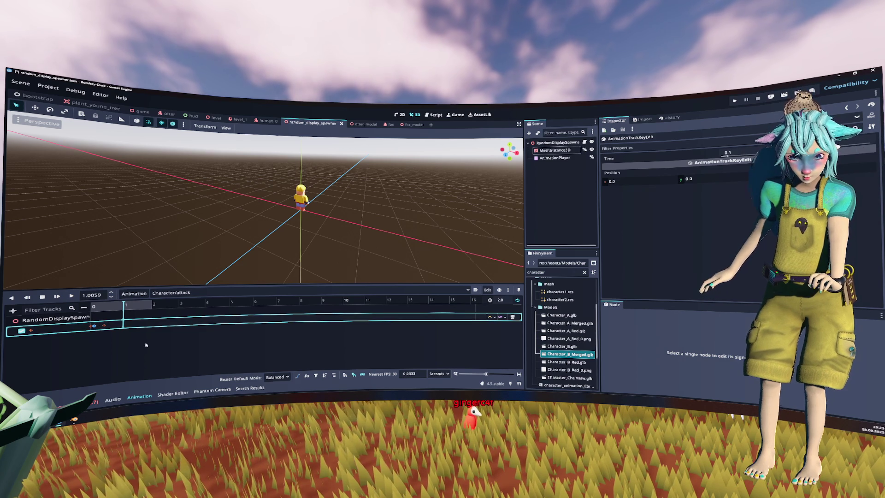
pyautogui.click(500, 317)
pyautogui.click(506, 340)
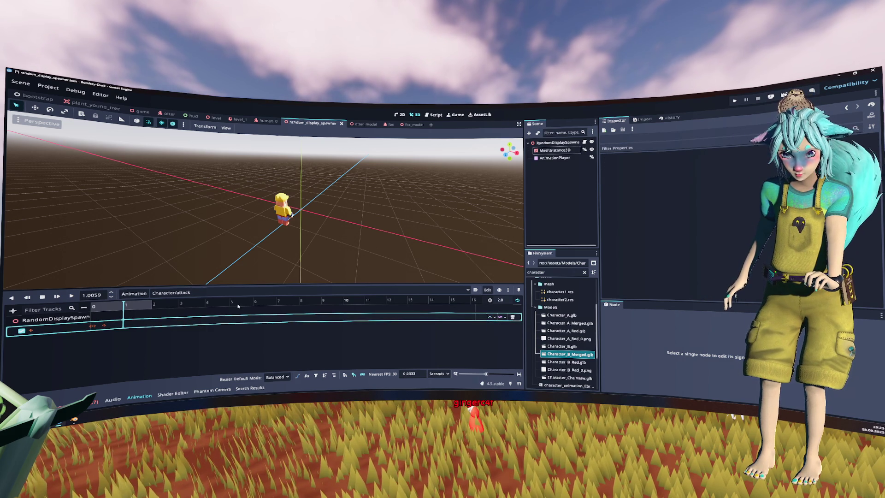
pyautogui.click(72, 295)
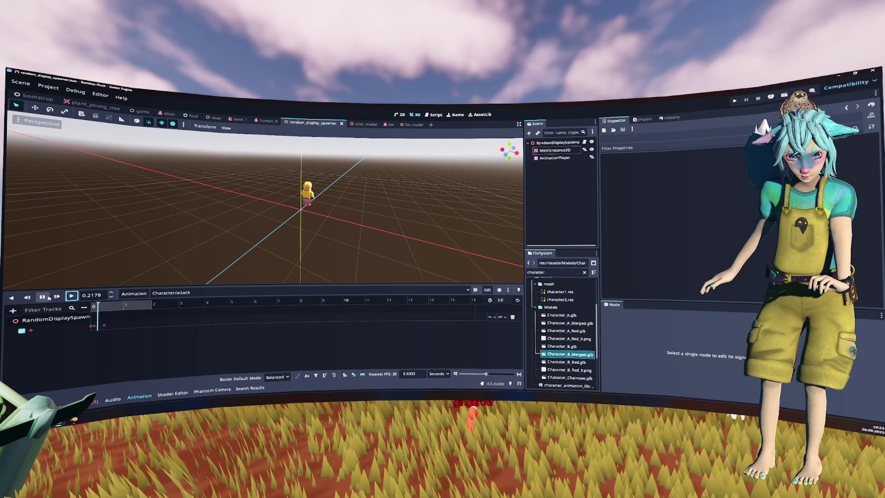
# Step: Review the track's loop options unchanged, stop the preview, and open the spawner node's script
pyautogui.click(488, 320)
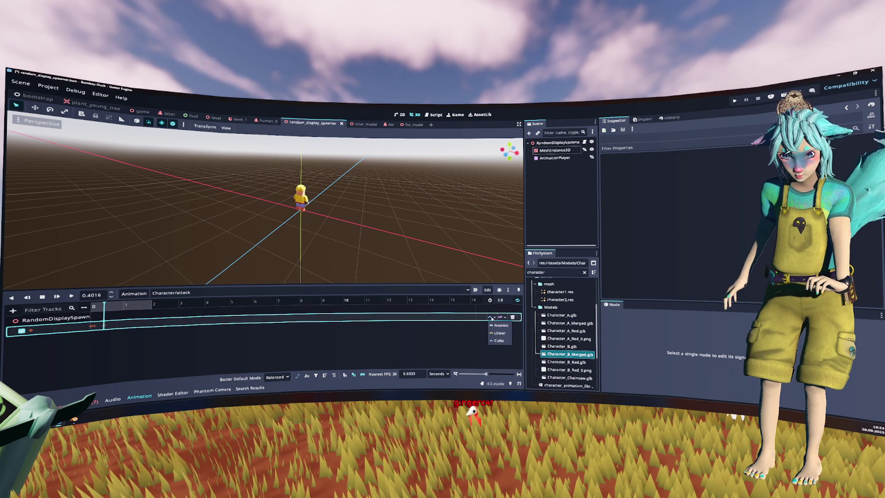
pyautogui.click(72, 297)
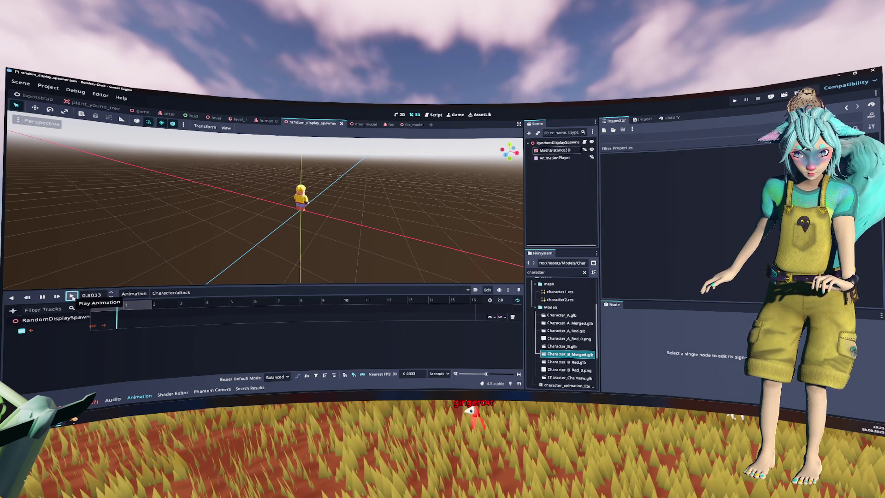
pyautogui.click(501, 317)
pyautogui.click(430, 340)
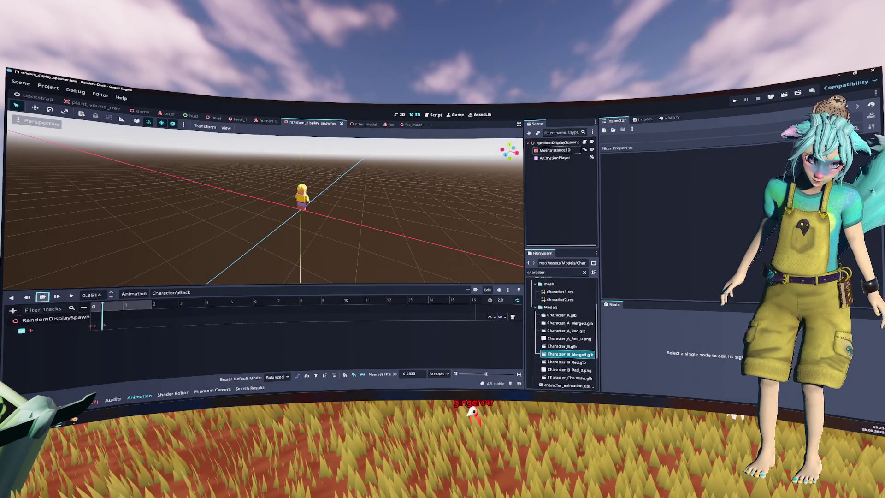
pyautogui.click(409, 227)
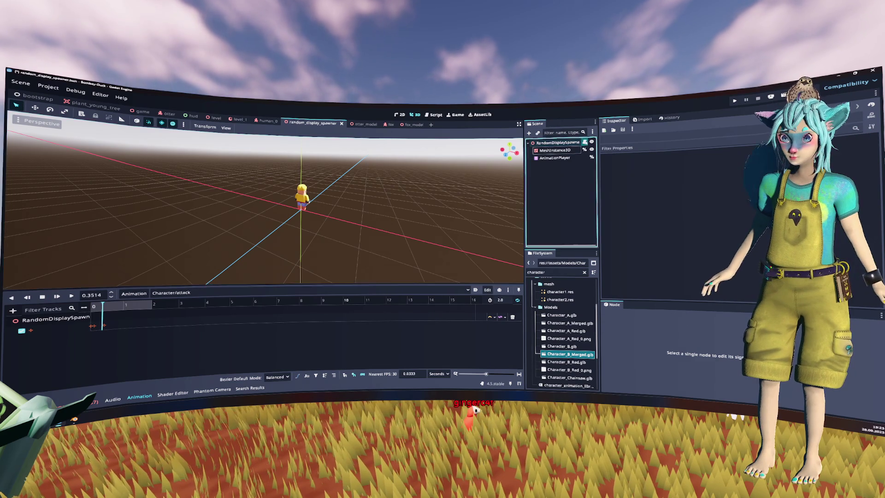
pyautogui.click(584, 143)
# Step: Inspect the MeshInstance3D node while the spawner script's _ready function is open
pyautogui.click(353, 188)
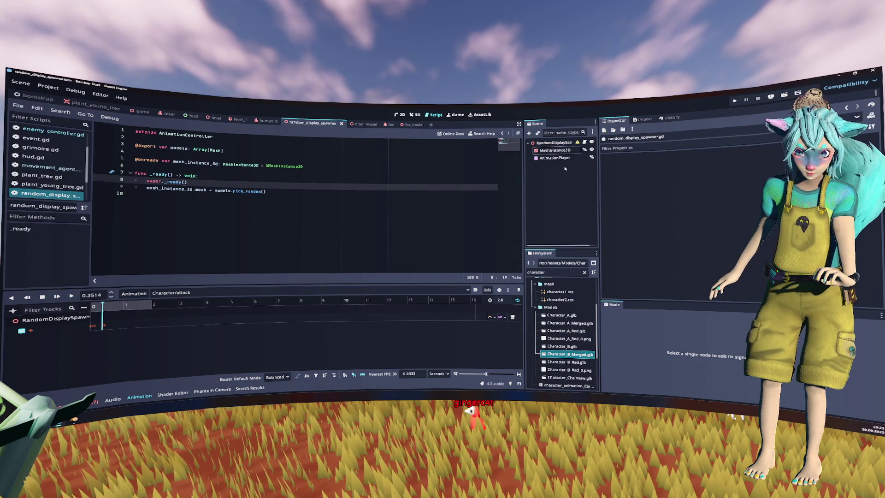
pyautogui.click(565, 150)
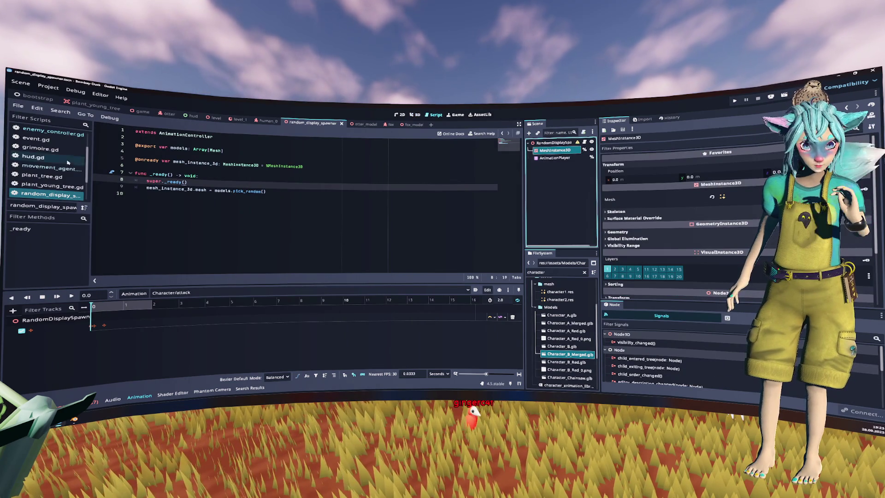
pyautogui.scroll(-2, 41, 149)
pyautogui.scroll(1, 41, 156)
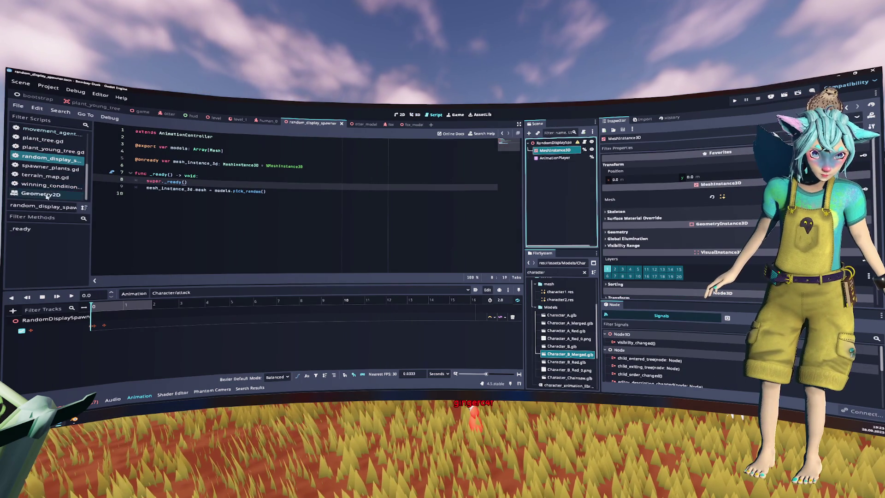
# Step: Browse the script list to animation_controller.gd, then select Human0 in the human_0 scene
pyautogui.click(51, 167)
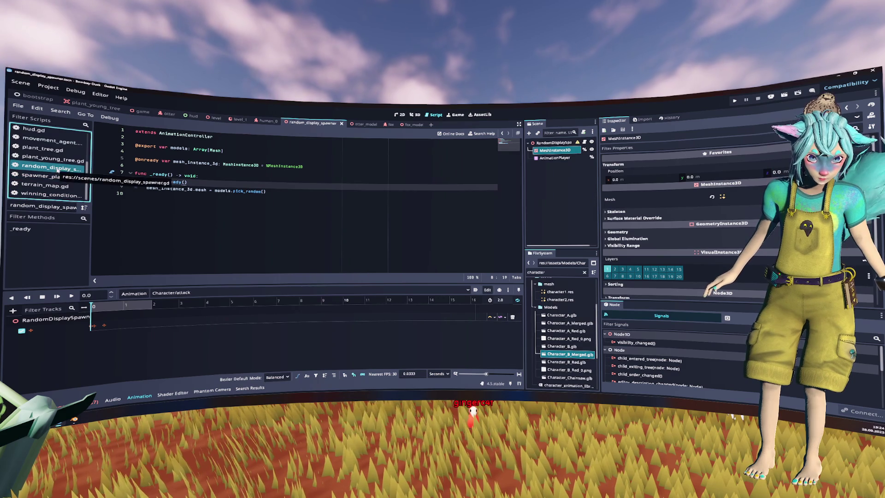
pyautogui.click(50, 161)
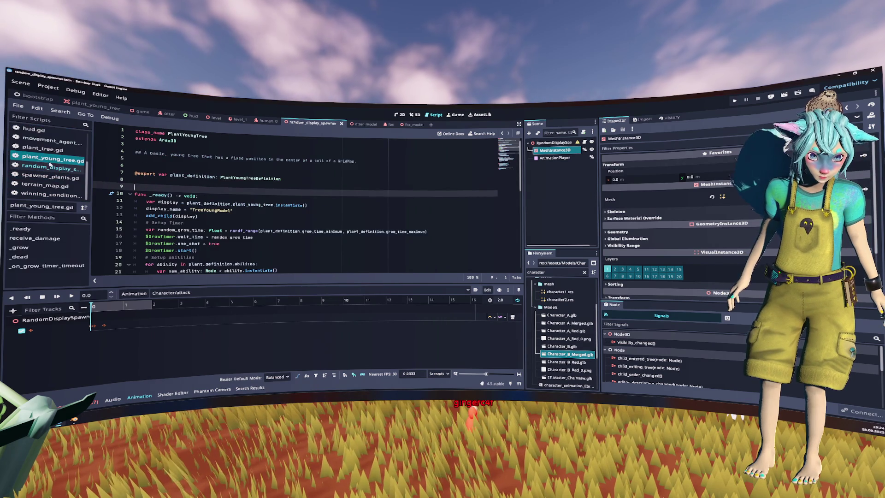
pyautogui.click(50, 177)
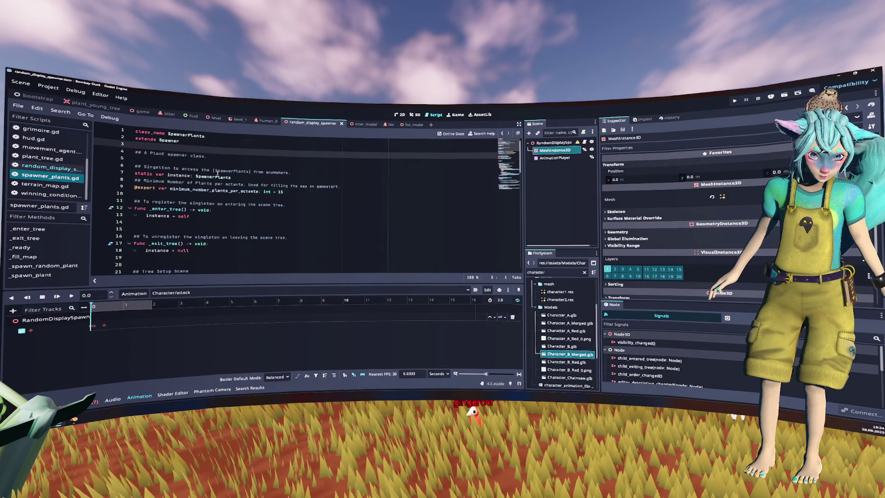
pyautogui.scroll(-5, 227, 181)
pyautogui.scroll(-10, 227, 180)
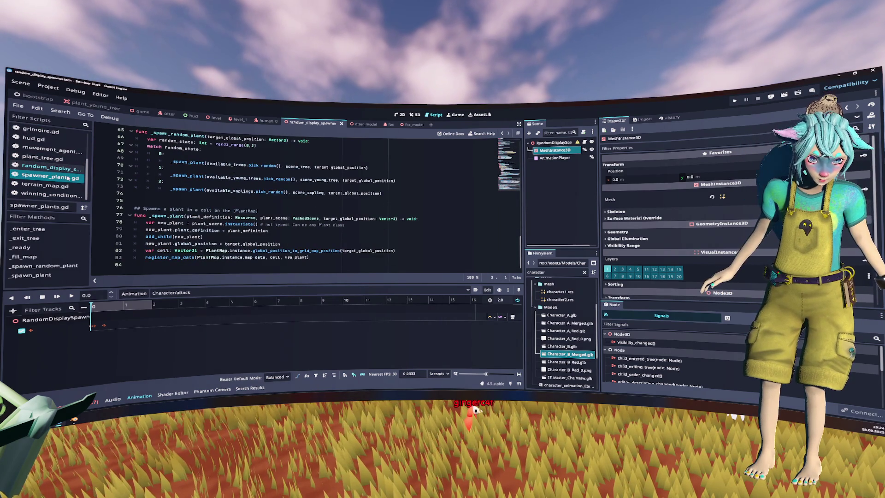
pyautogui.press('Up')
pyautogui.press('Up')
pyautogui.press('Up')
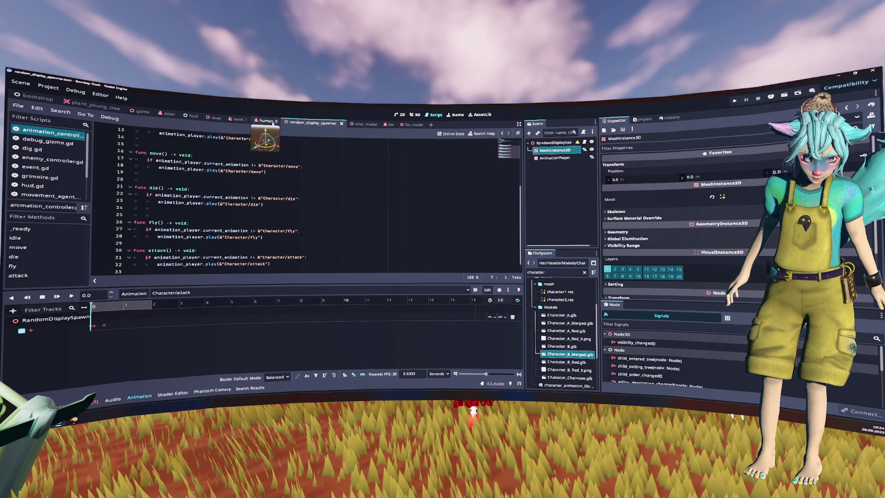
pyautogui.click(269, 121)
pyautogui.click(544, 143)
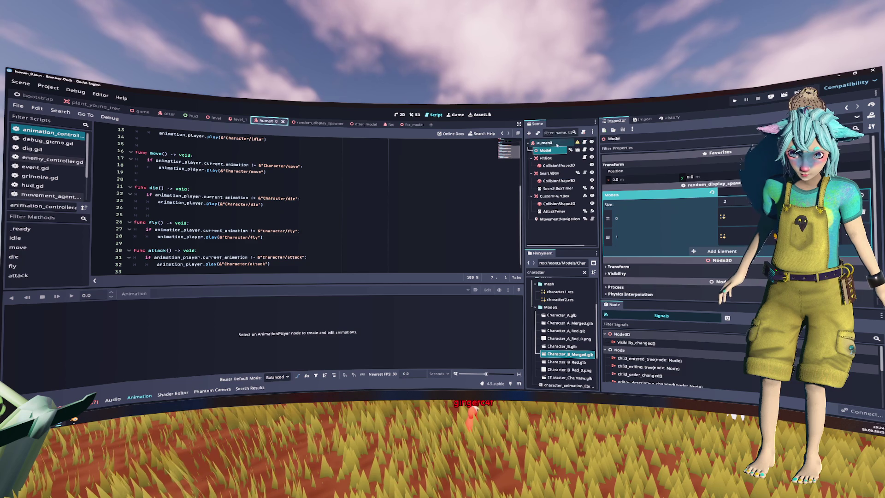
# Step: Read and dismiss the Human0 node's configuration warning
pyautogui.click(577, 143)
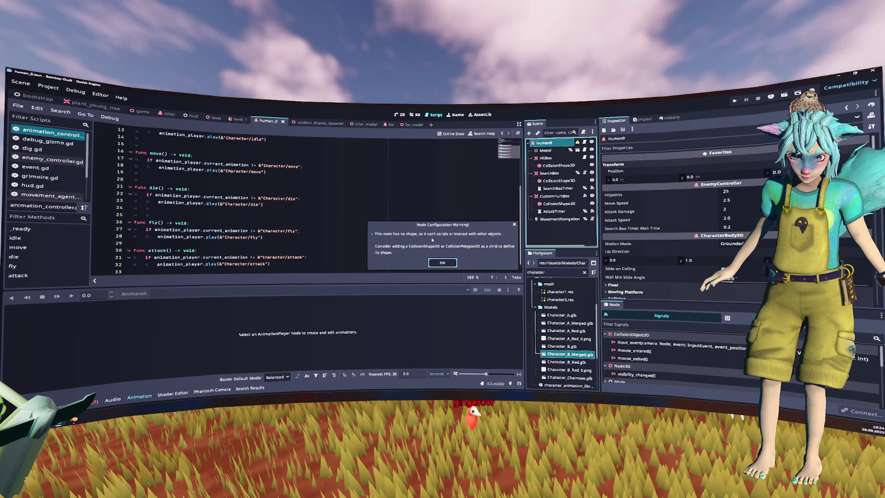
pyautogui.click(442, 263)
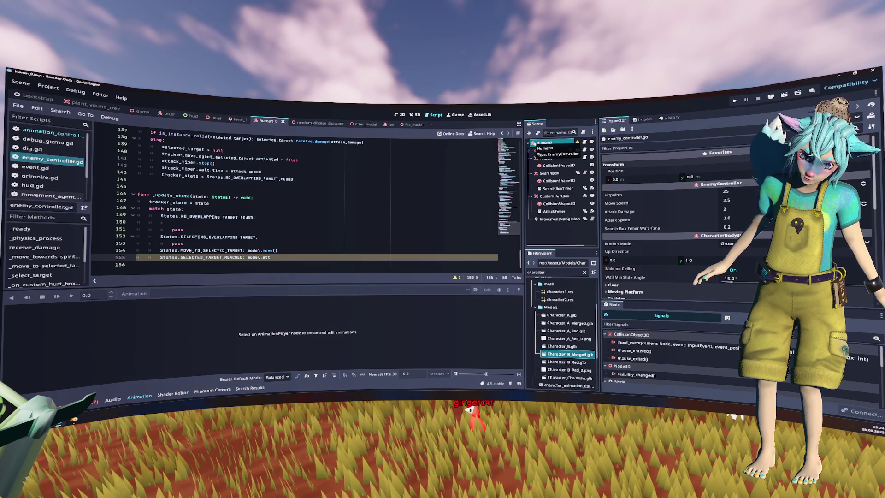
pyautogui.scroll(20, 372, 201)
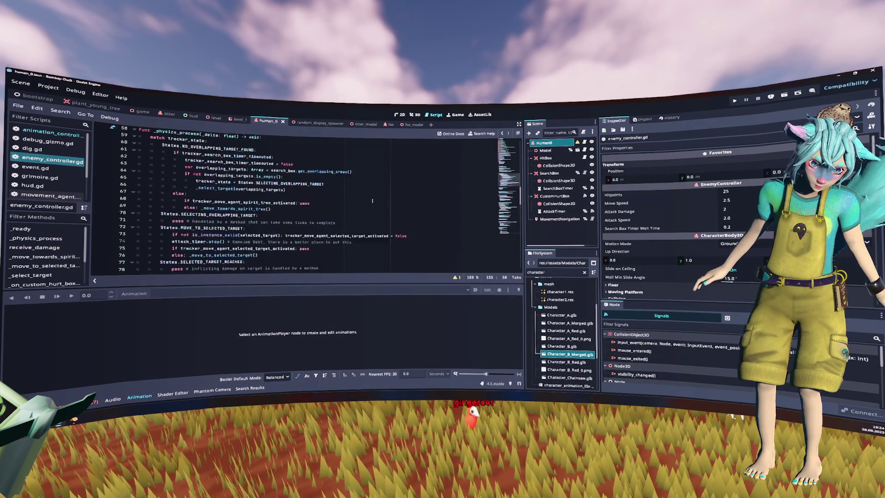
pyautogui.scroll(8, 372, 200)
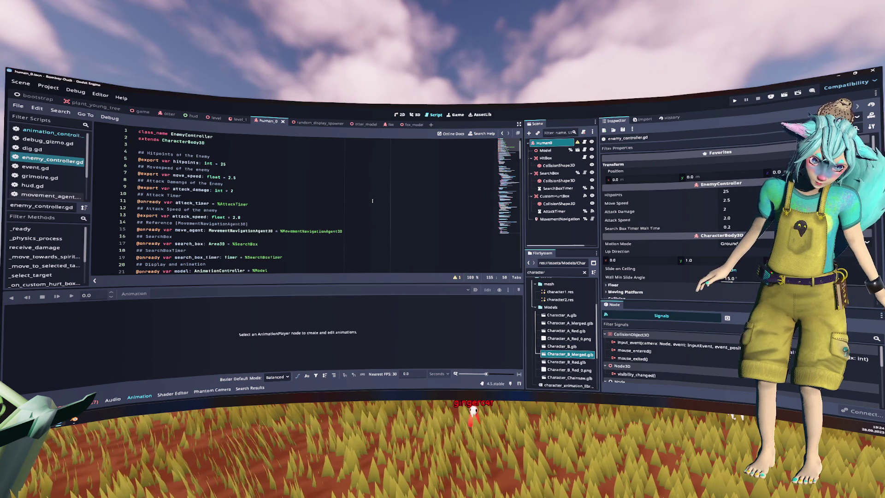
# Step: Check the CharacterBody3D class docs, then place the caret after model.att on line 155
pyautogui.doubleClick(184, 141)
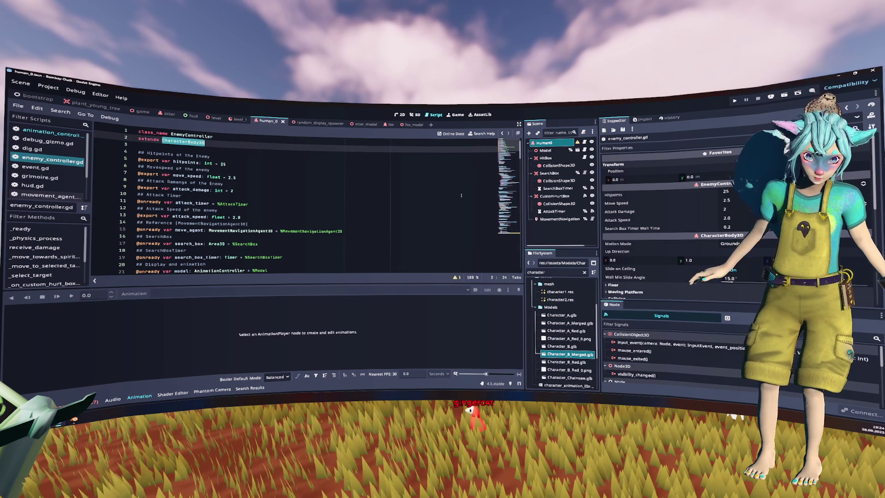
pyautogui.scroll(-4, 360, 185)
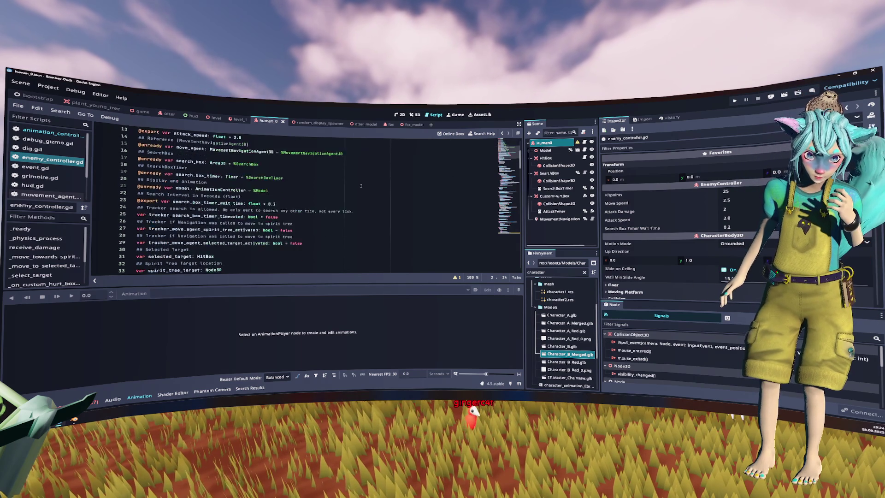
pyautogui.scroll(-20, 361, 185)
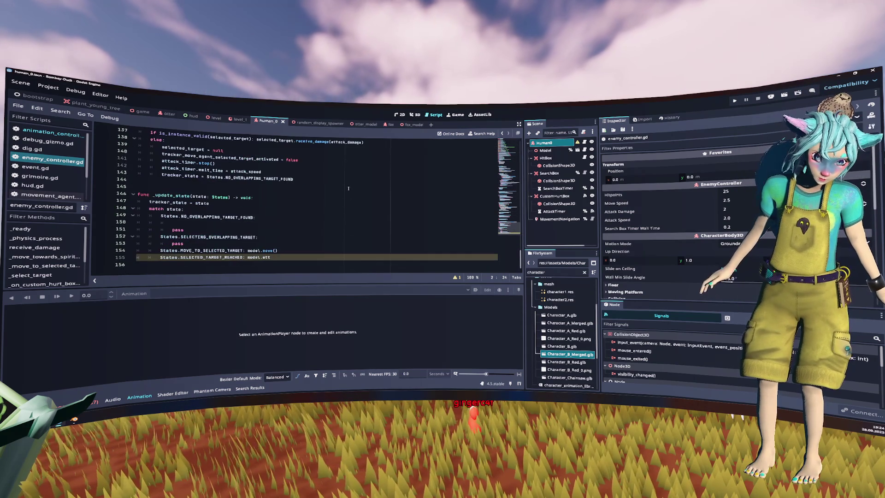
pyautogui.click(307, 257)
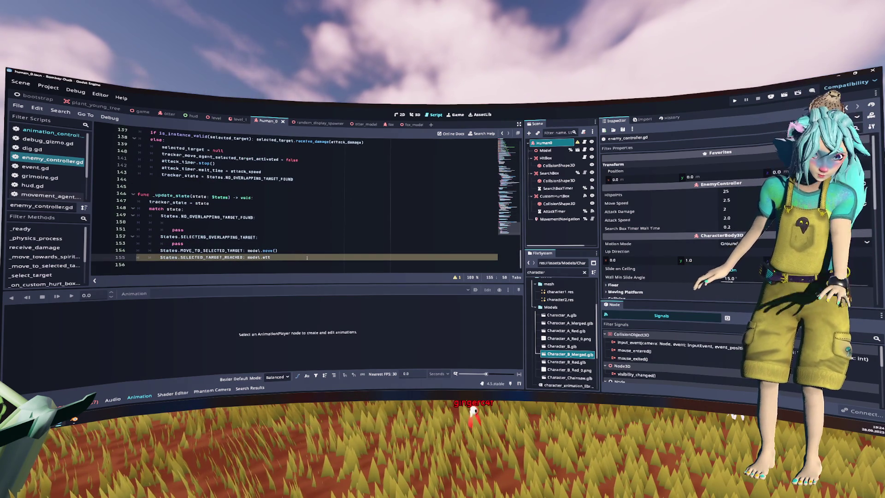
# Step: Complete model.attack() on line 155 and add model.idle() on line 149
pyautogui.hotkey('ctrl', 'space')
pyautogui.press('Return')
pyautogui.press('Up')
pyautogui.press('Up')
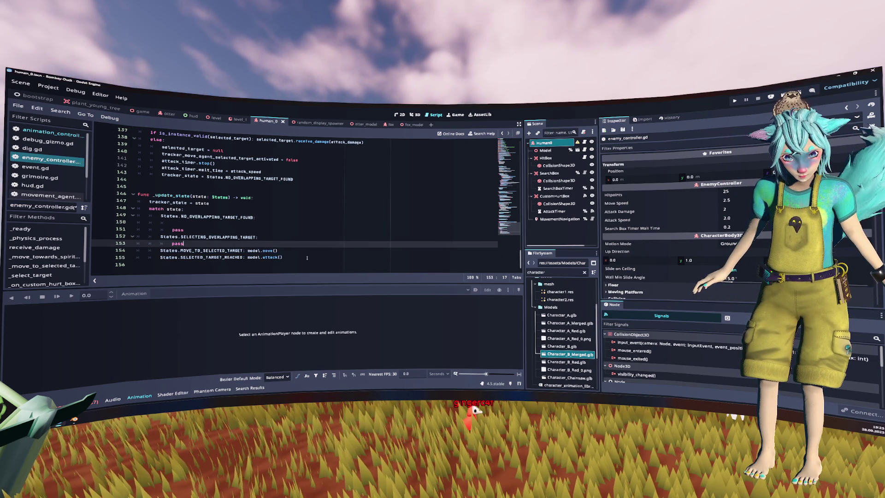
pyautogui.press('Up')
pyautogui.press('Up')
pyautogui.press('Up')
pyautogui.press('End')
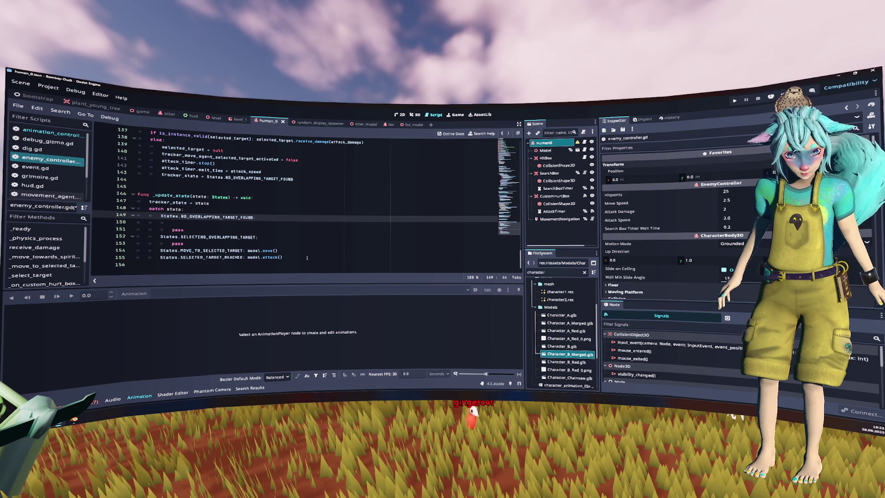
pyautogui.write('id')
pyautogui.press('Return')
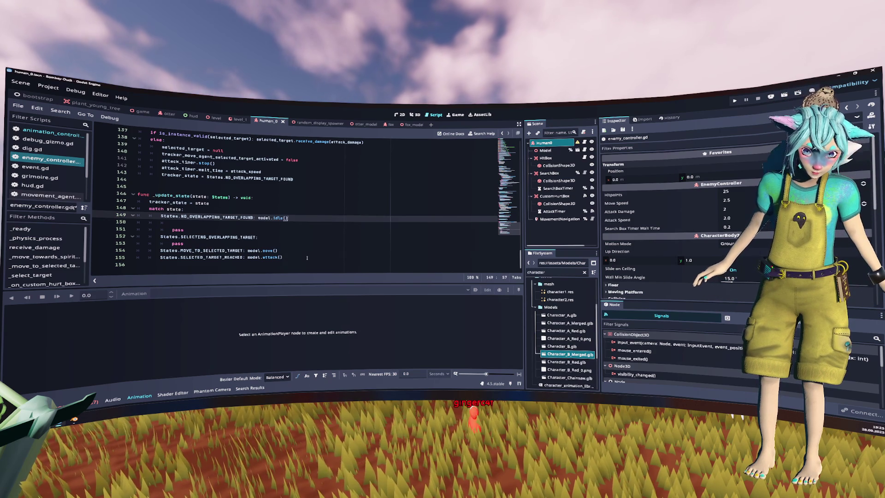
# Step: Remove the pass lines under NO_OVERLAPPING_TARGET_FOUND and SELECTING_OVERLAPPING_TARGET, fixing the indentation error
pyautogui.hotkey('shift', 'Down')
pyautogui.hotkey('shift', 'Down')
pyautogui.press('Delete')
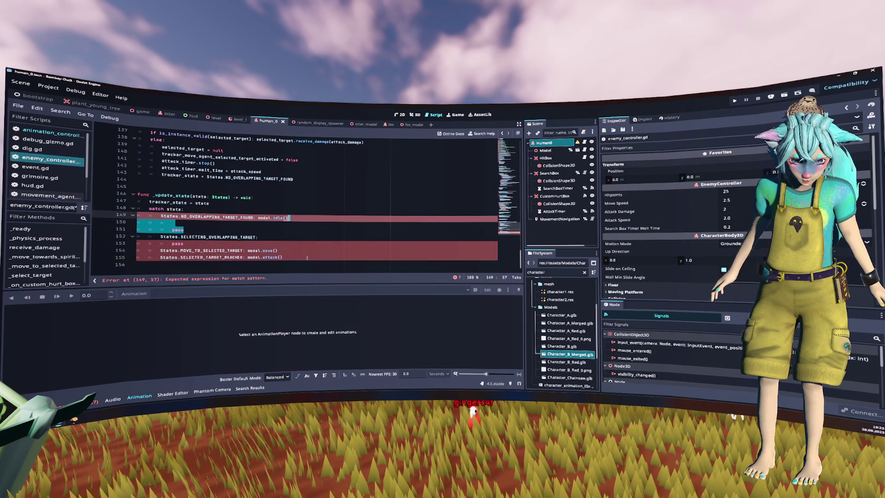
pyautogui.press('Down')
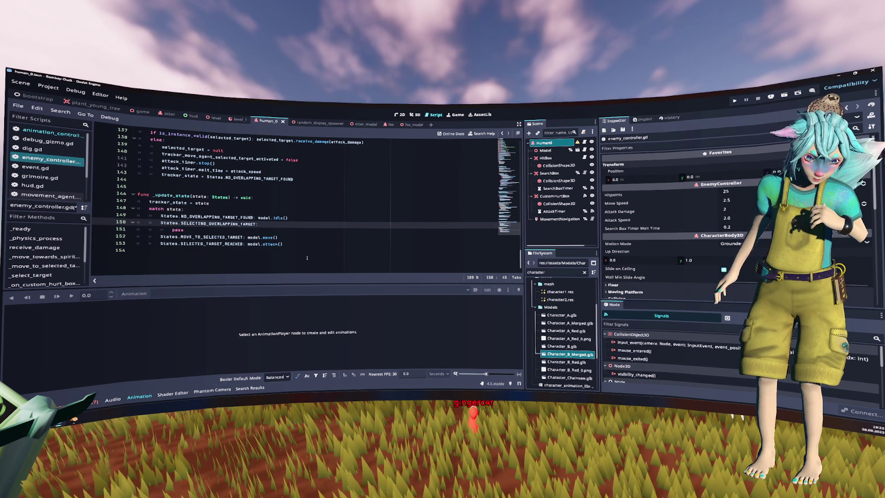
pyautogui.press('Up')
pyautogui.hotkey('ctrl', 'shift', 'Left')
pyautogui.hotkey('ctrl', 'shift', 'Left')
pyautogui.hotkey('ctrl', 'shift', 'Left')
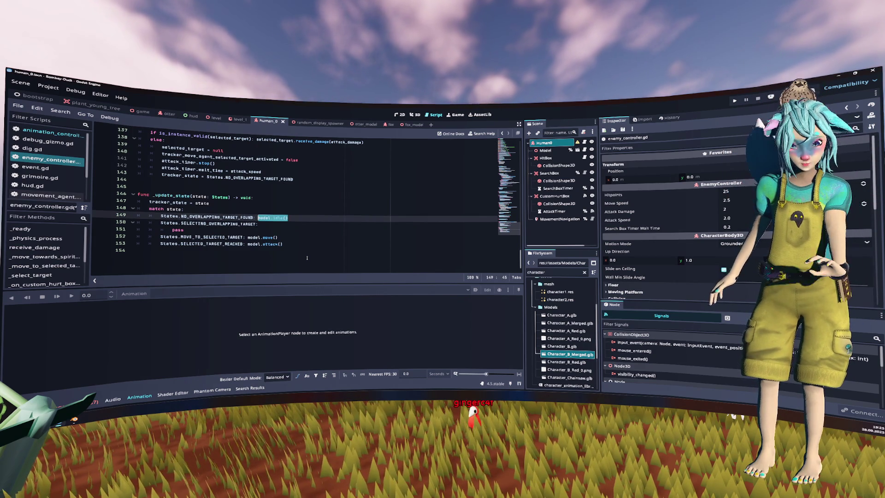
pyautogui.press('Down')
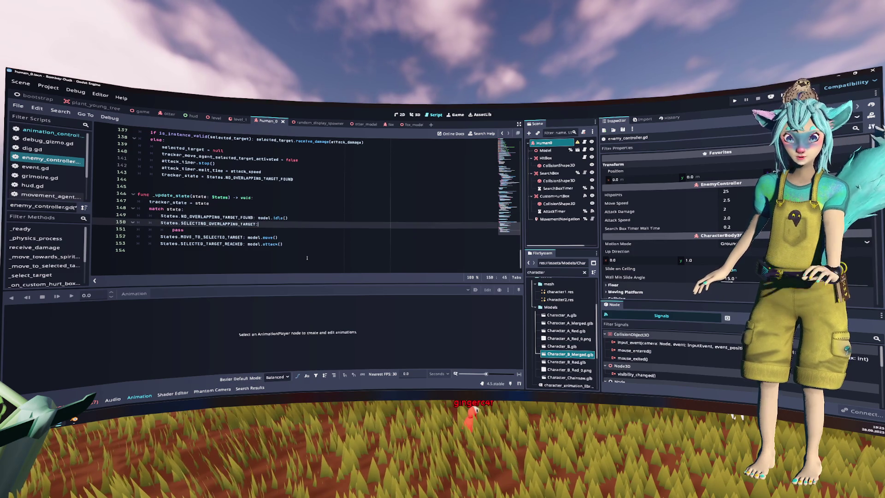
pyautogui.press('Down')
pyautogui.hotkey('shift', 'Up')
pyautogui.press('BackSpace')
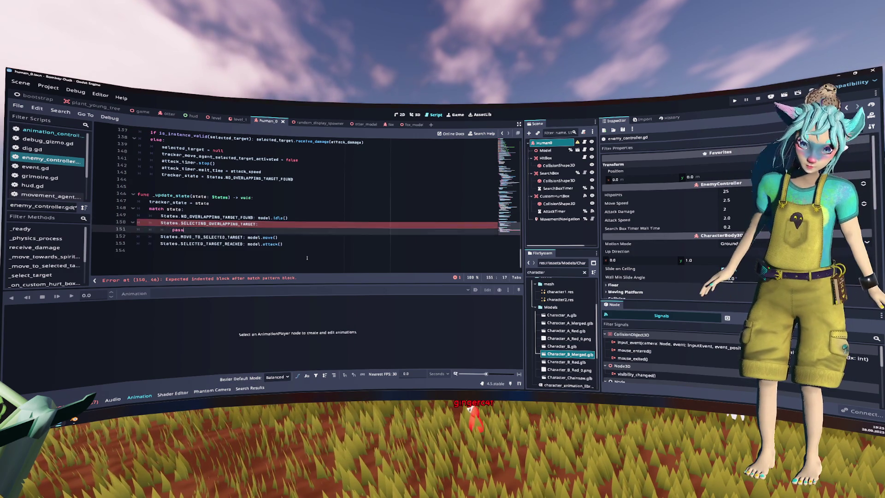
pyautogui.hotkey('ctrl', 'z')
pyautogui.hotkey('ctrl', 'shift', 'z')
# Step: Copy model.idle() into the SELECTING_OVERLAPPING_TARGET case and run the project with F5
pyautogui.press('Up')
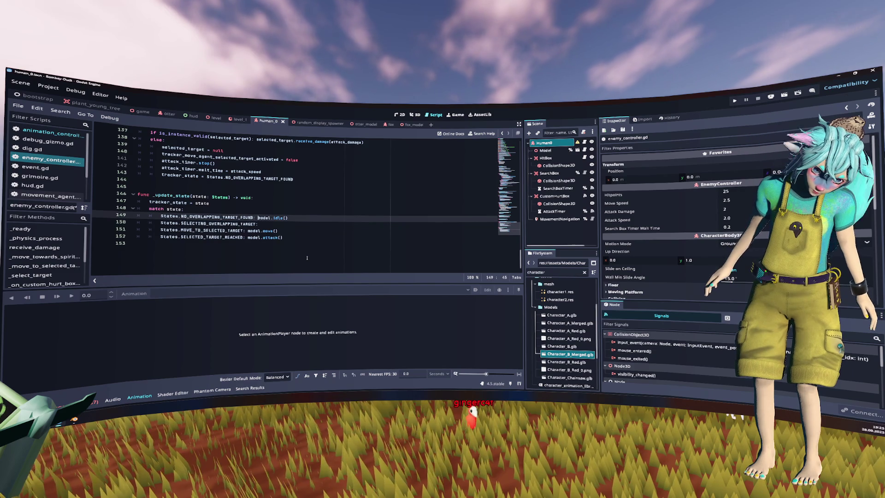
pyautogui.hotkey('shift', 'End')
pyautogui.hotkey('ctrl', 'c')
pyautogui.press('Down')
pyautogui.hotkey('ctrl', 'v')
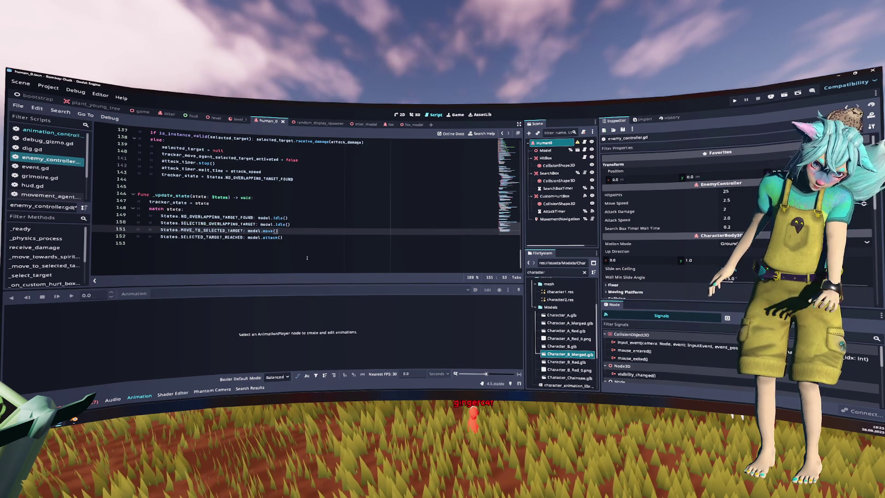
pyautogui.press('Up')
pyautogui.press('Up')
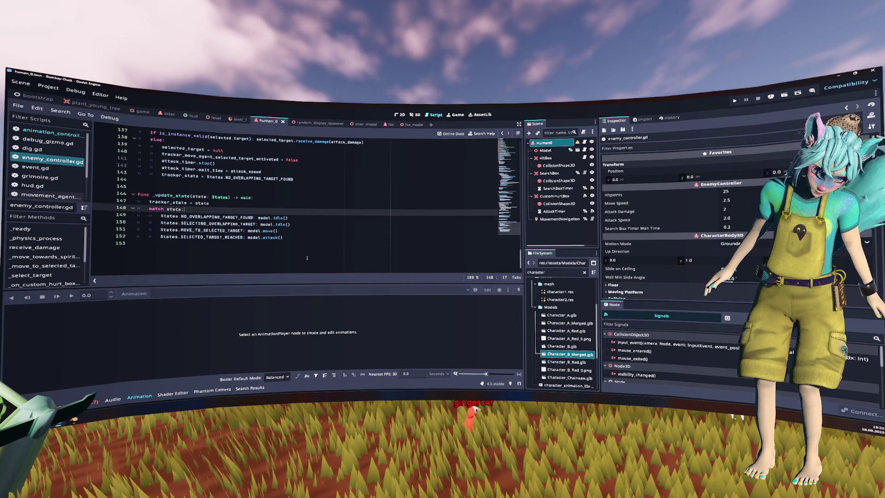
pyautogui.click(307, 258)
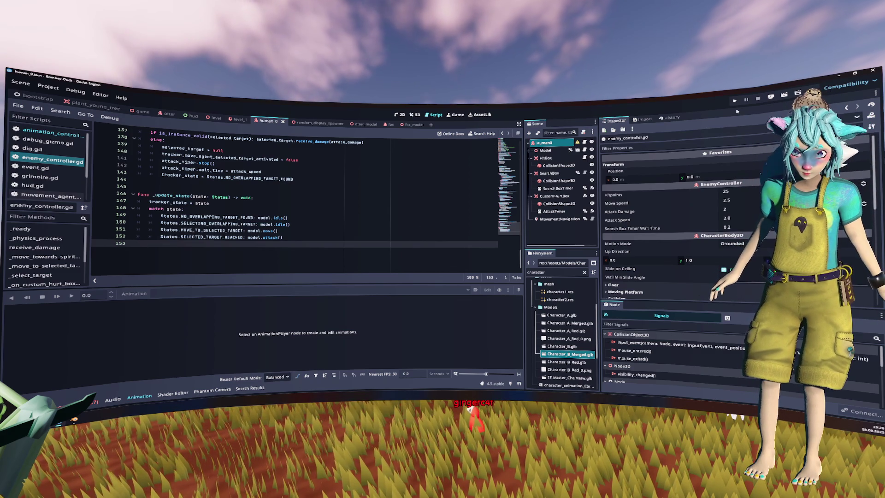
pyautogui.press('F5')
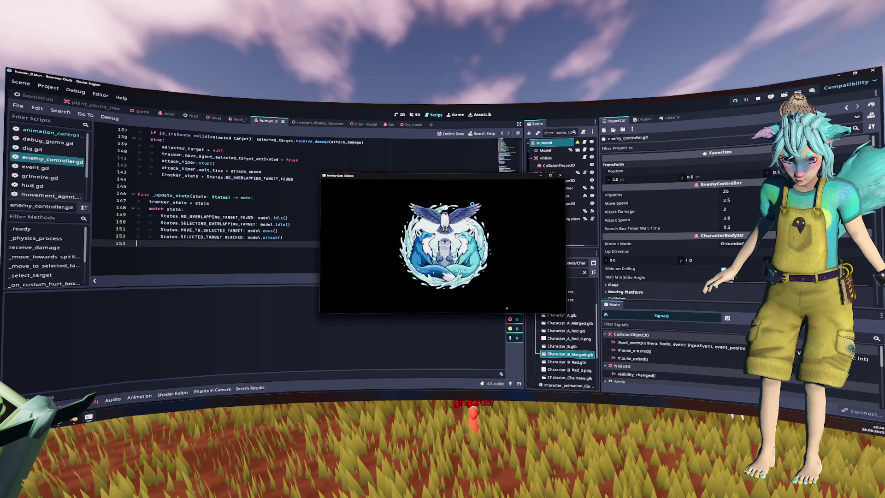
# Step: Start gameplay from the game's main menu, test the enemies, then stop it with F8
pyautogui.click(497, 239)
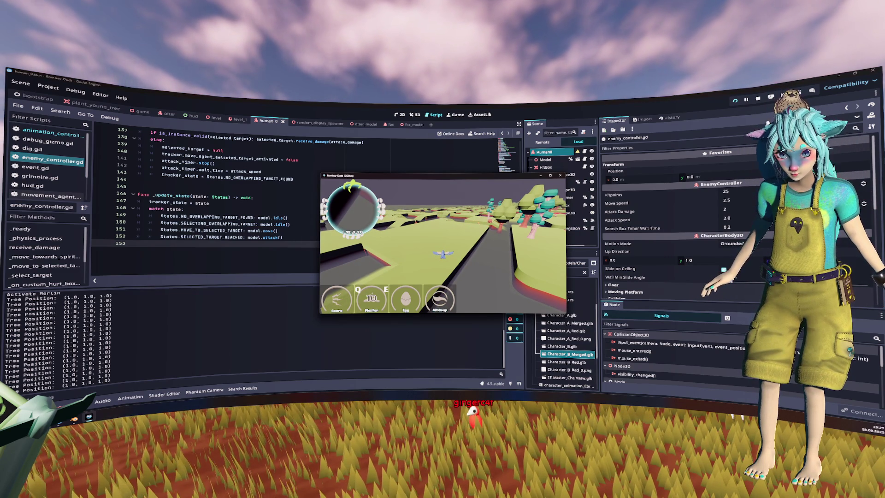
pyautogui.press('F8')
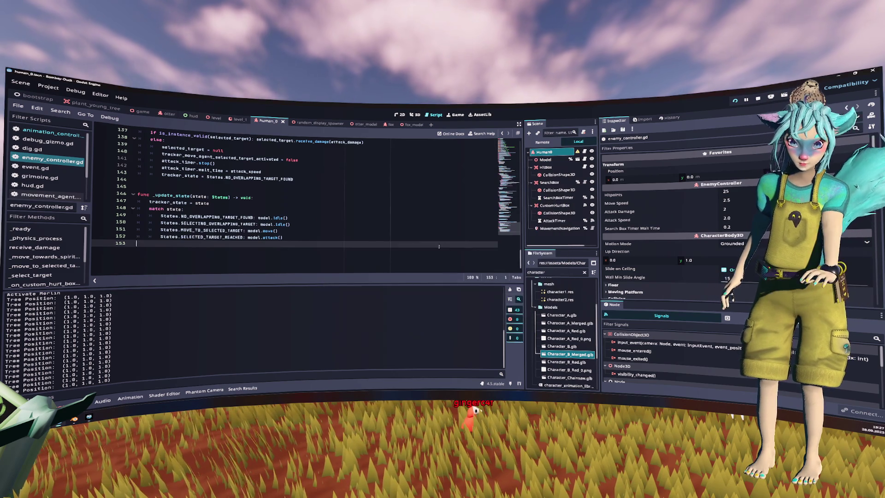
# Step: Add 'await model.die()' under the hitpoints <= 0 check in receive_damage, then jump to die()
pyautogui.click(354, 220)
pyautogui.scroll(8, 353, 220)
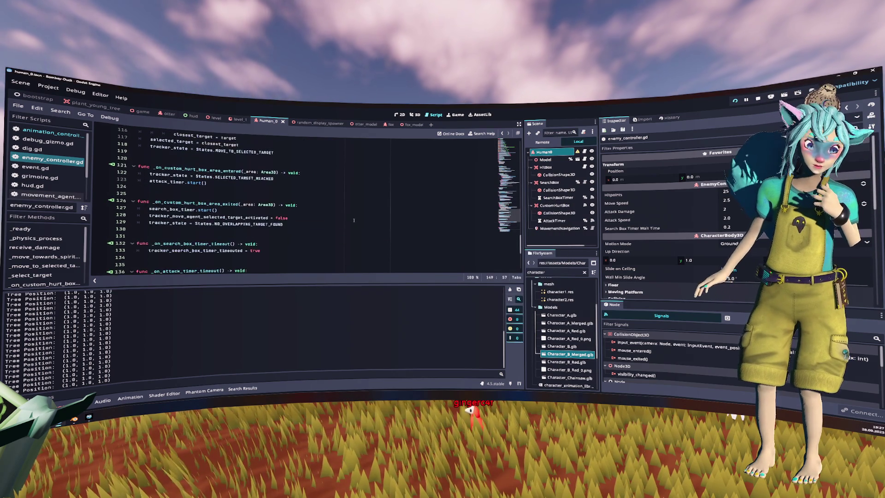
pyautogui.scroll(10, 354, 220)
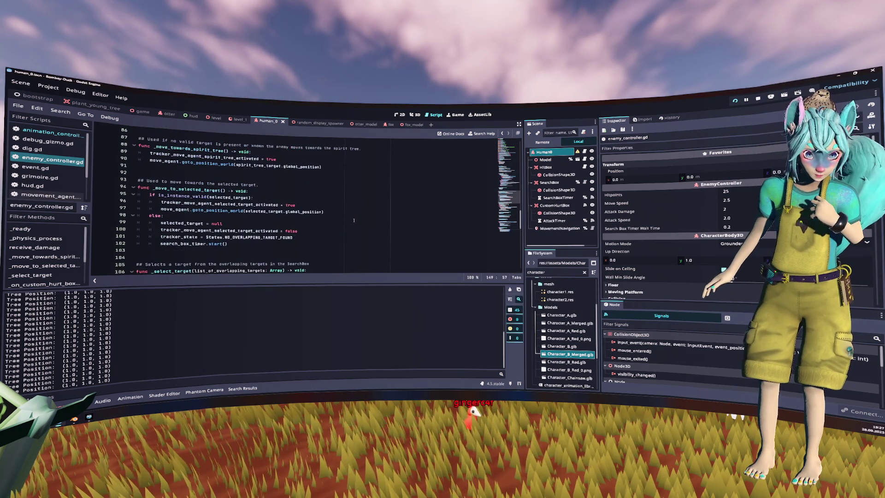
pyautogui.scroll(2, 354, 221)
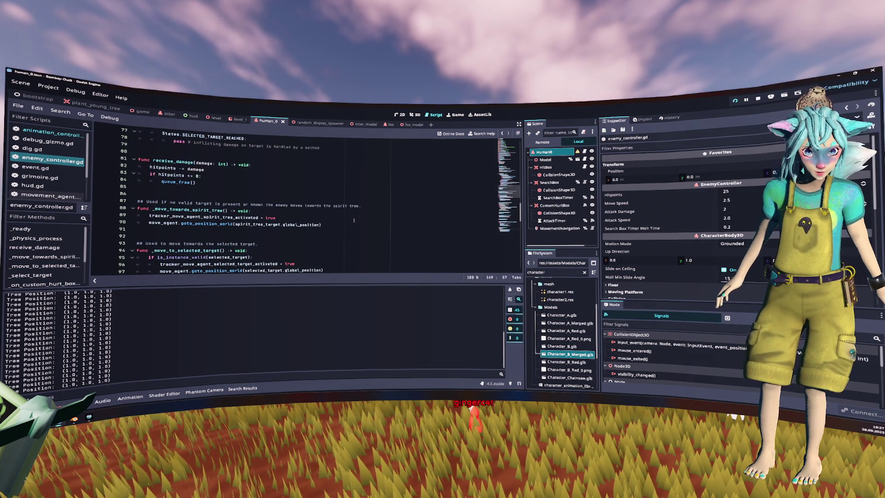
pyautogui.click(222, 177)
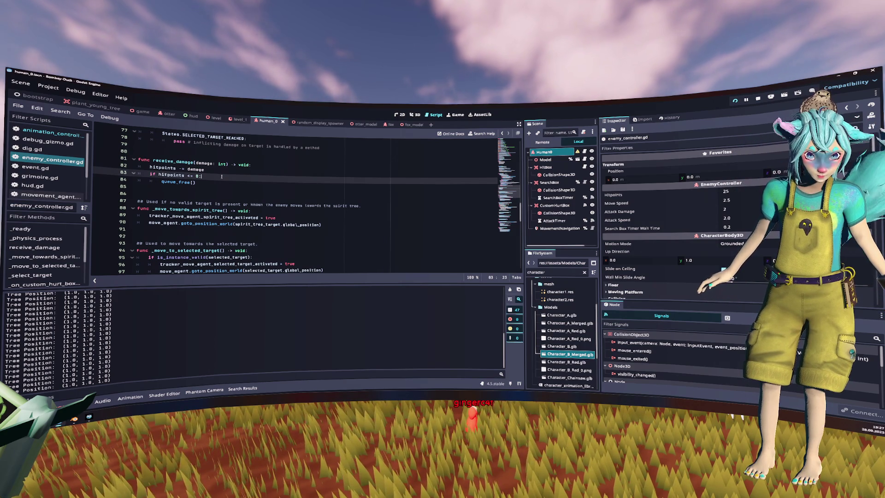
pyautogui.press('Return')
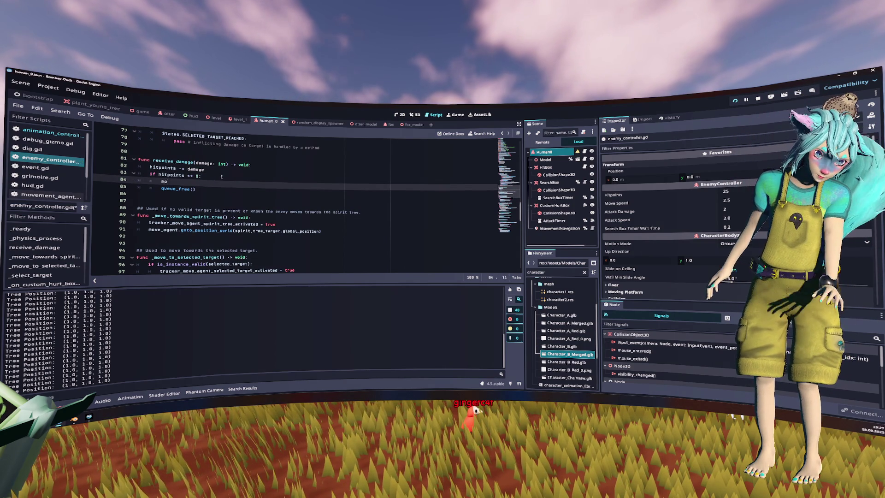
pyautogui.write('.die()')
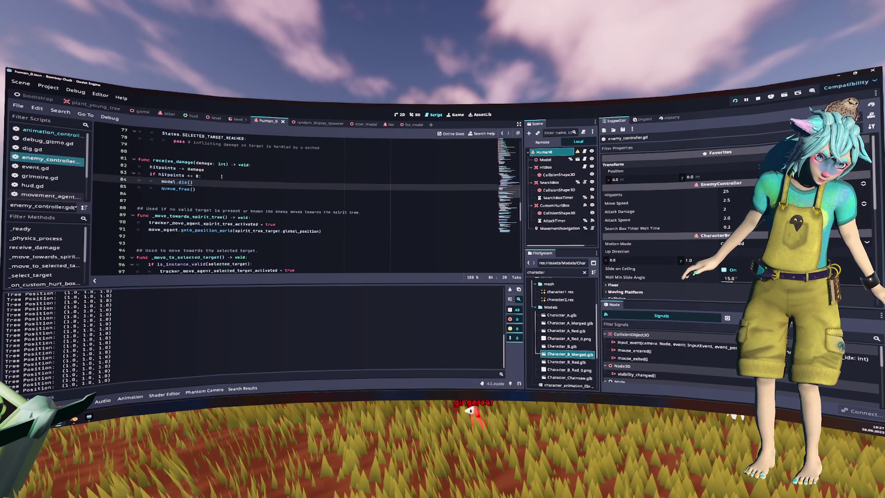
pyautogui.press('Return')
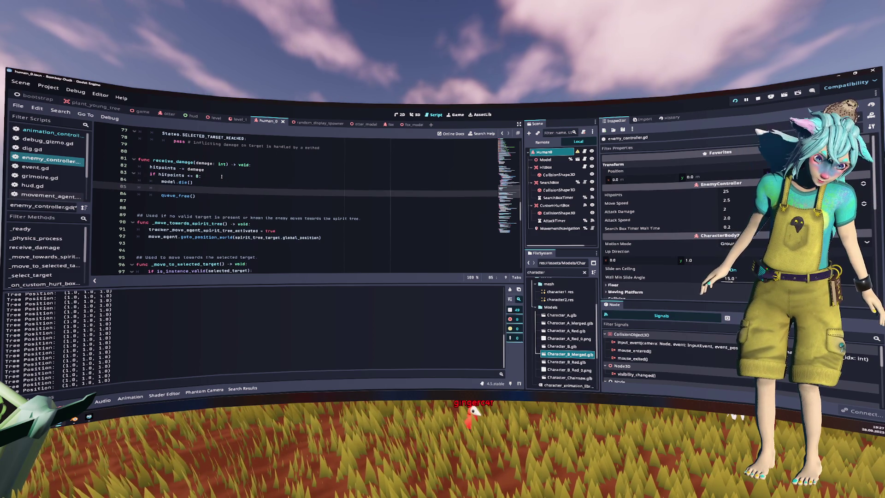
pyautogui.press('Up')
pyautogui.write('awa')
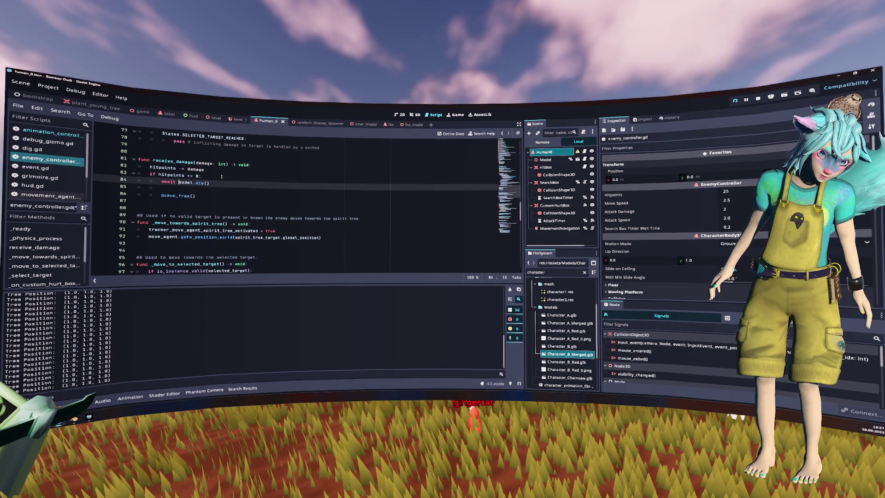
pyautogui.keyDown('ctrl'); pyautogui.click(198, 183); pyautogui.keyUp('ctrl')
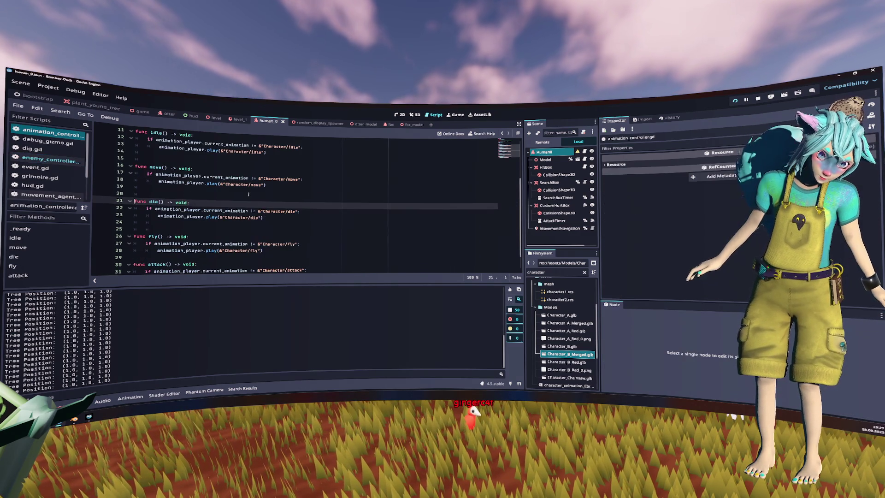
# Step: Add 'await animation_player.animation_finished' after the Character/die play call in die()
pyautogui.click(206, 216)
pyautogui.press('Return')
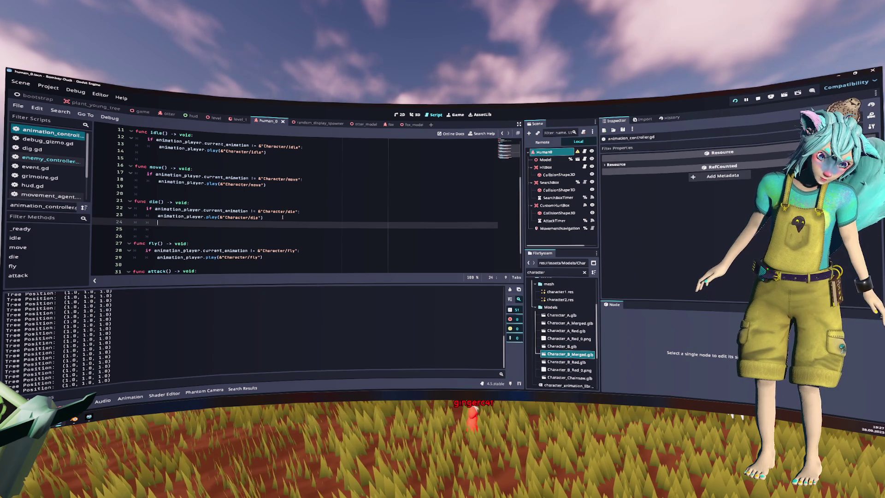
pyautogui.write('imation_player.finis')
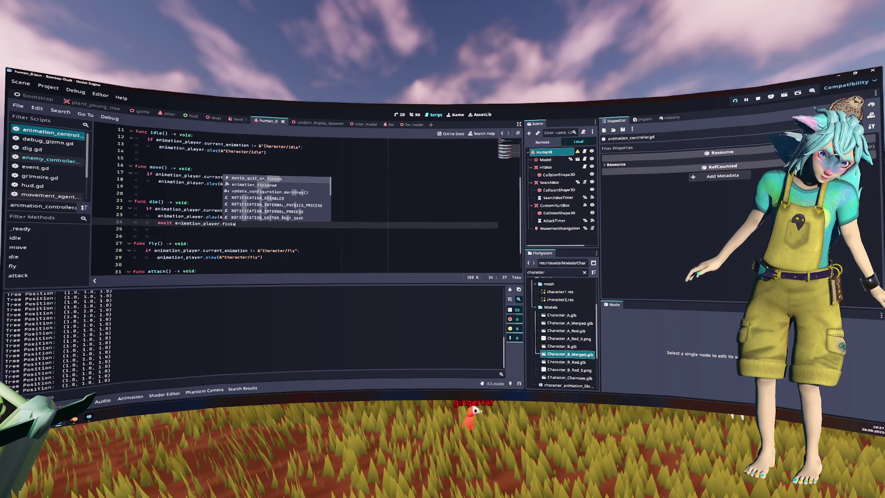
pyautogui.doubleClick(283, 217)
# Step: Delete the stray await line pasted into move(), save, and return to enemy_controller.gd
pyautogui.press('Up')
pyautogui.press('Up')
pyautogui.press('Up')
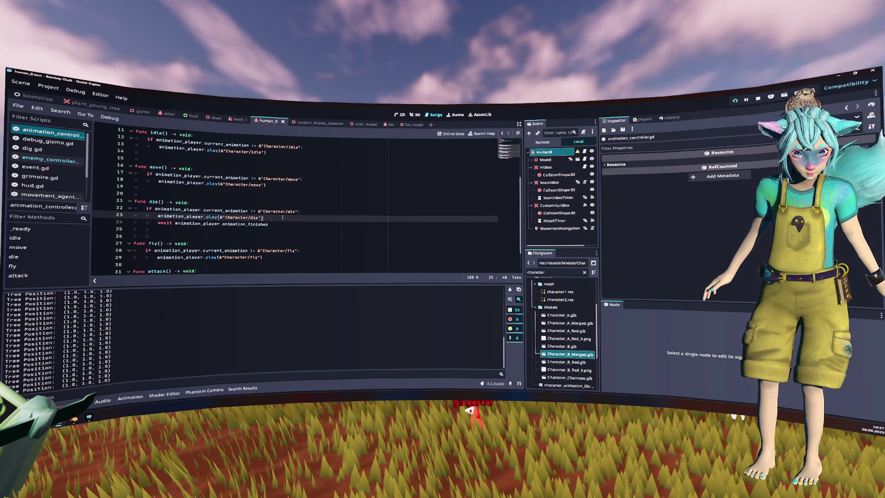
pyautogui.hotkey('ctrl', 'v')
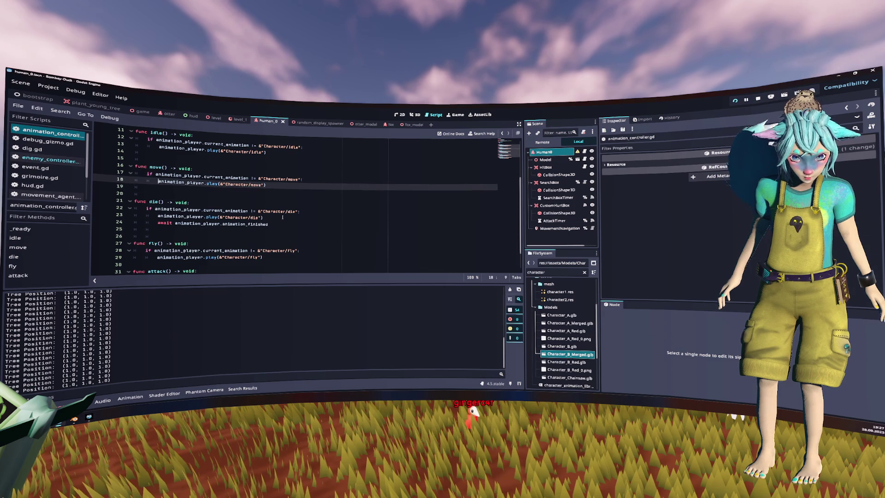
pyautogui.press('Up')
pyautogui.press('Up')
pyautogui.press('Up')
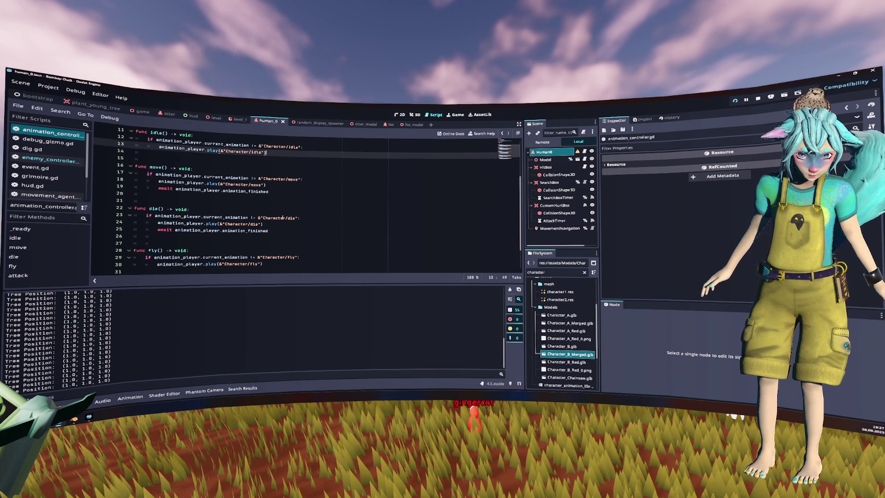
pyautogui.press('Down')
pyautogui.press('Down')
pyautogui.press('Down')
pyautogui.press('Up')
pyautogui.press('Up')
pyautogui.press('Up')
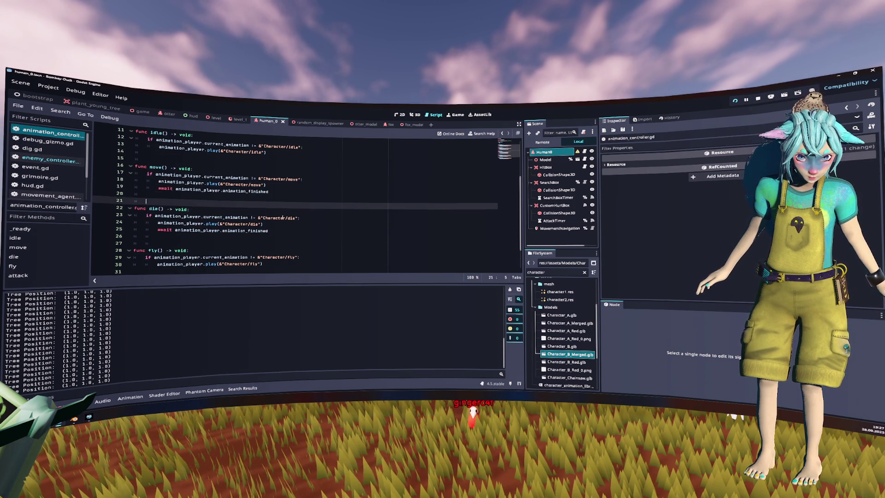
pyautogui.hotkey('ctrl', 'shift', 'k')
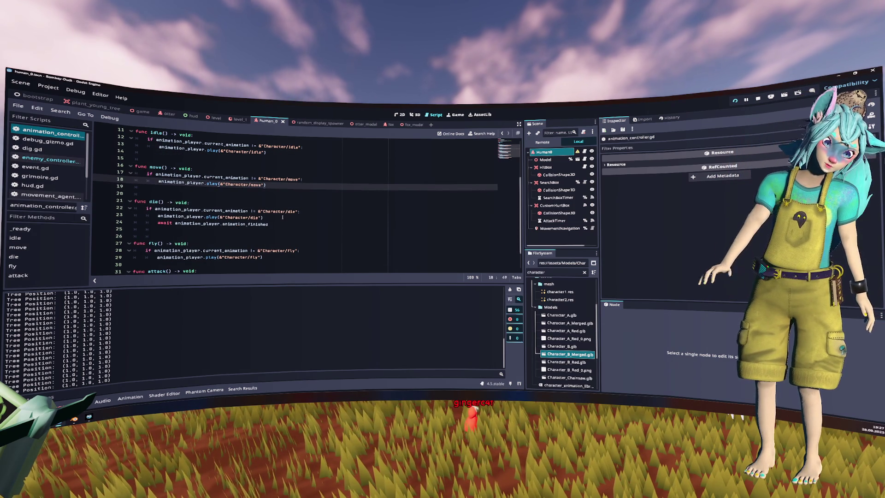
pyautogui.scroll(-2, 283, 217)
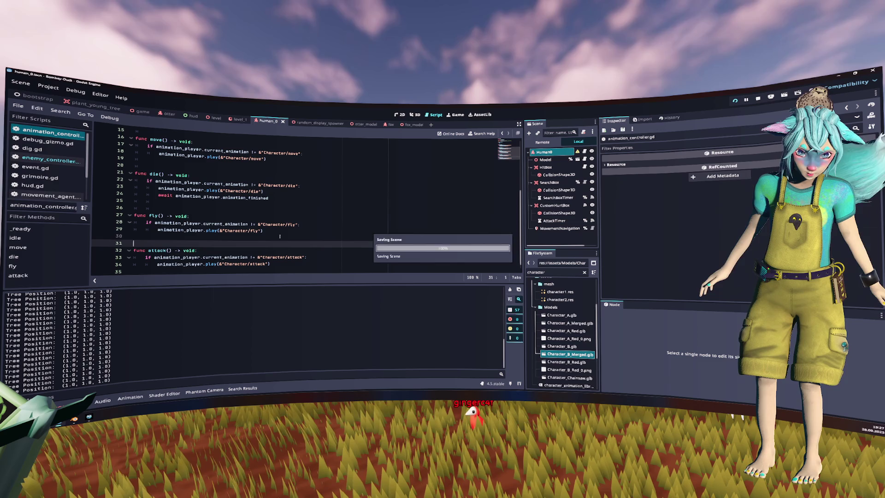
pyautogui.press('Home')
pyautogui.scroll(3, 238, 194)
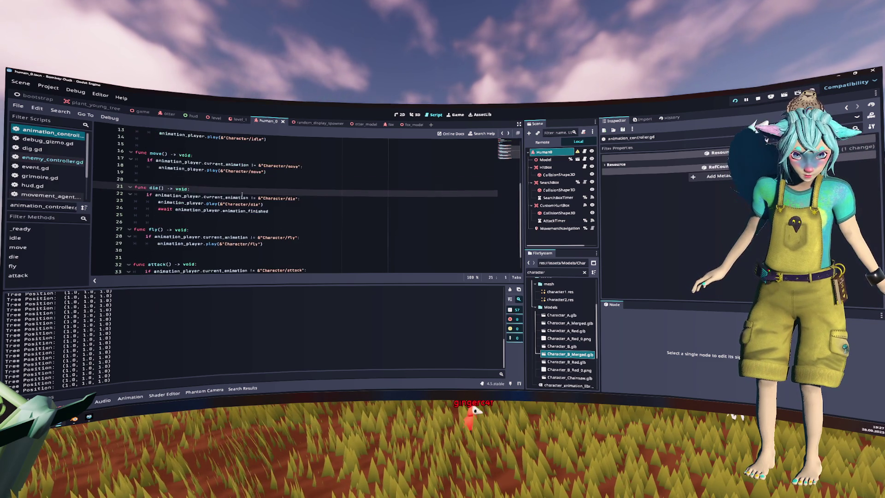
pyautogui.hotkey('alt', 'Left')
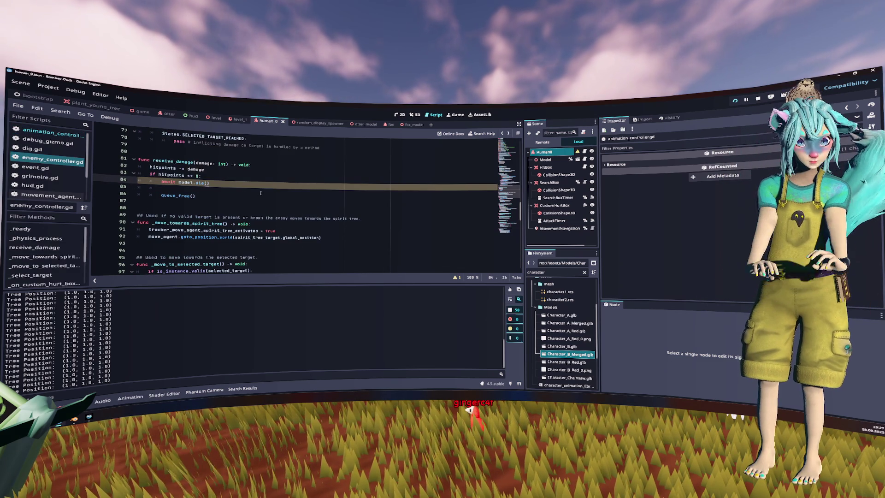
# Step: Insert set_physics_process(false) before 'await model.die()' under the hitpoints check and save enemy_controller.gd
pyautogui.press('Up')
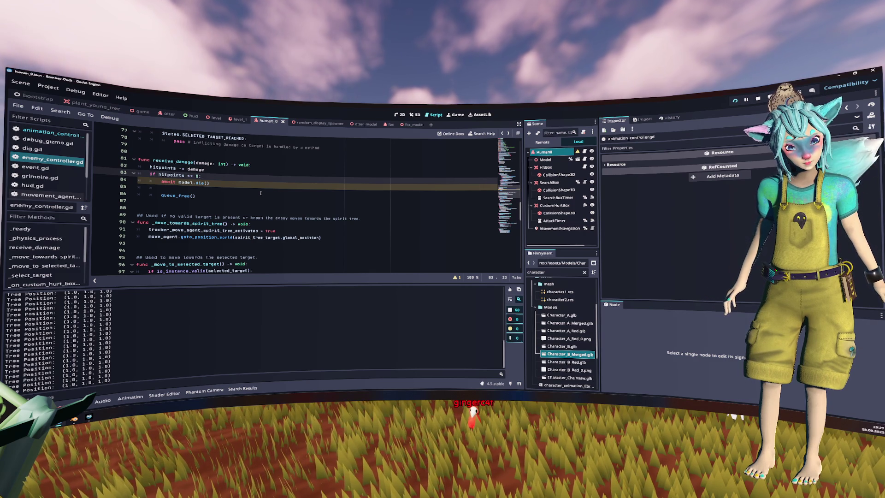
pyautogui.press('Return')
pyautogui.write('_pr')
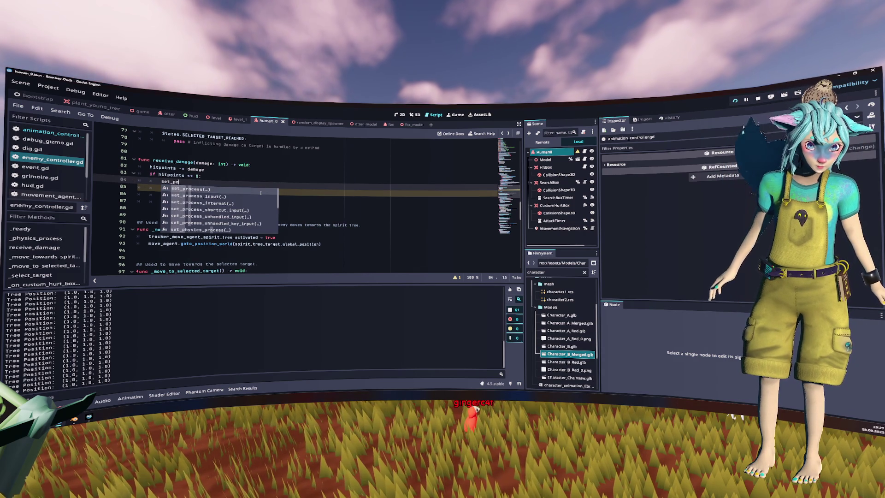
pyautogui.press('Return')
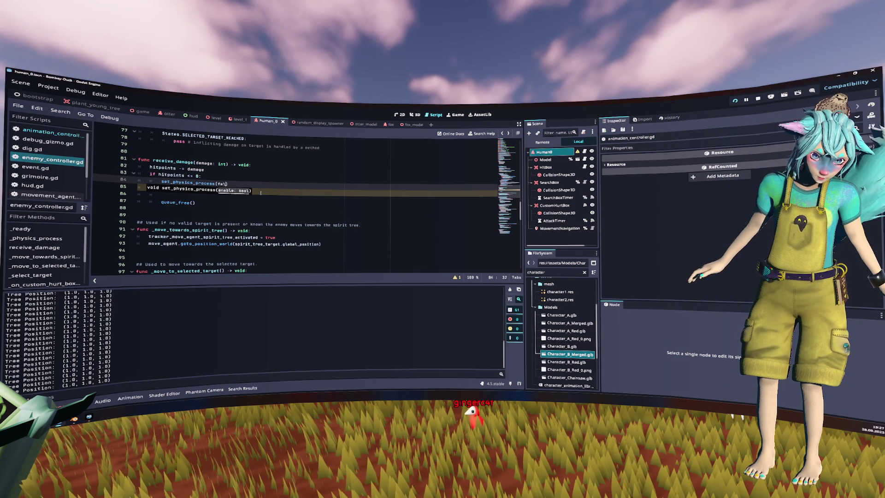
pyautogui.write('se)')
pyautogui.press('Return')
pyautogui.write('await model.die()')
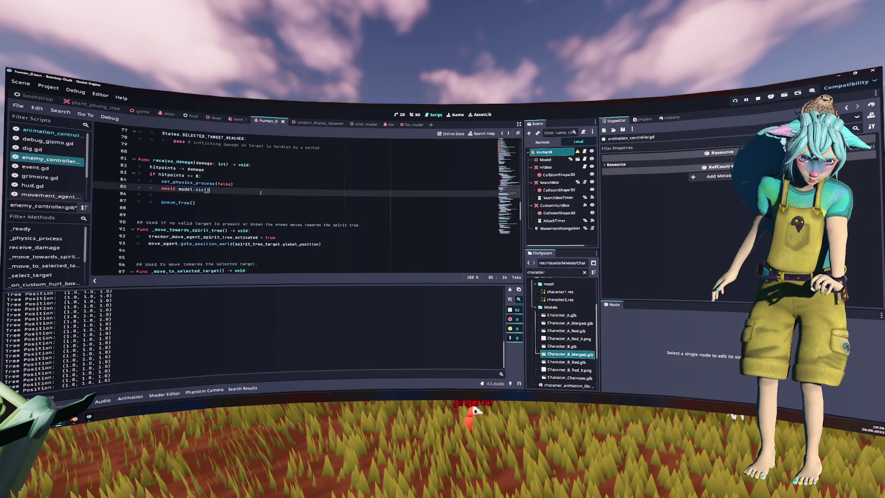
pyautogui.press('Return')
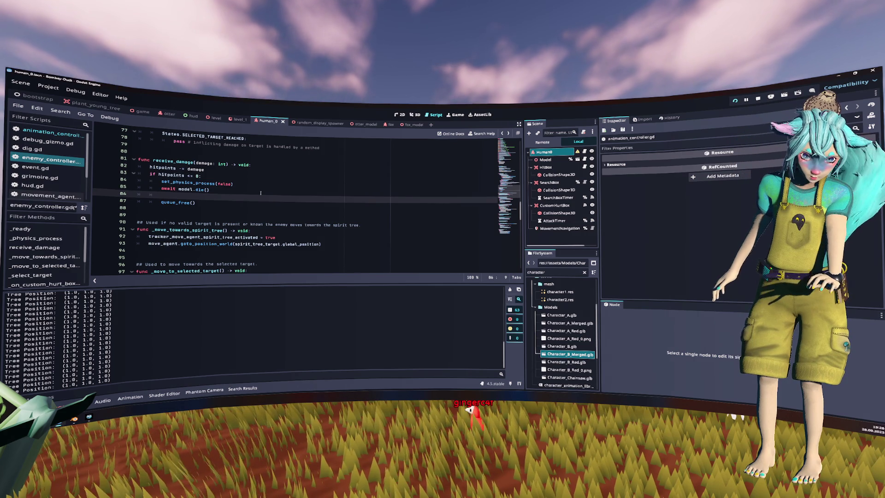
pyautogui.press('BackSpace')
pyautogui.press('BackSpace')
pyautogui.press('BackSpace')
pyautogui.hotkey('ctrl', 's')
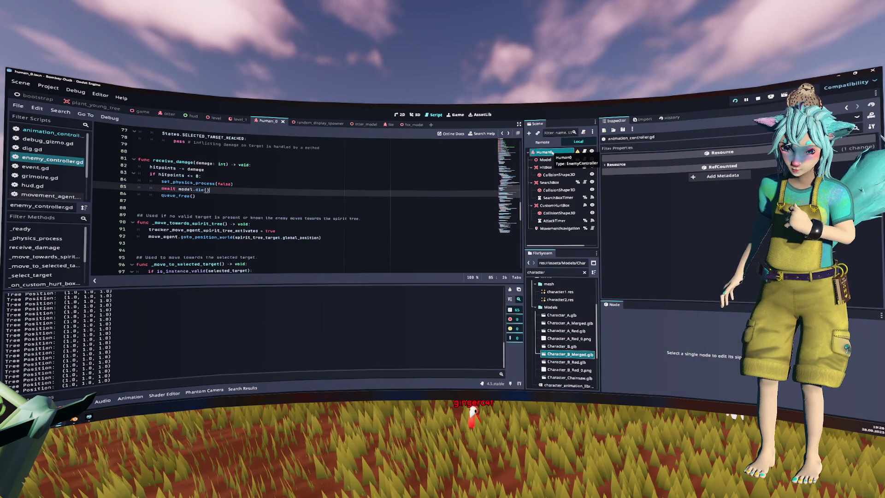
# Step: Filter the FileSystem dock and open the particle_fx scene
pyautogui.click(584, 272)
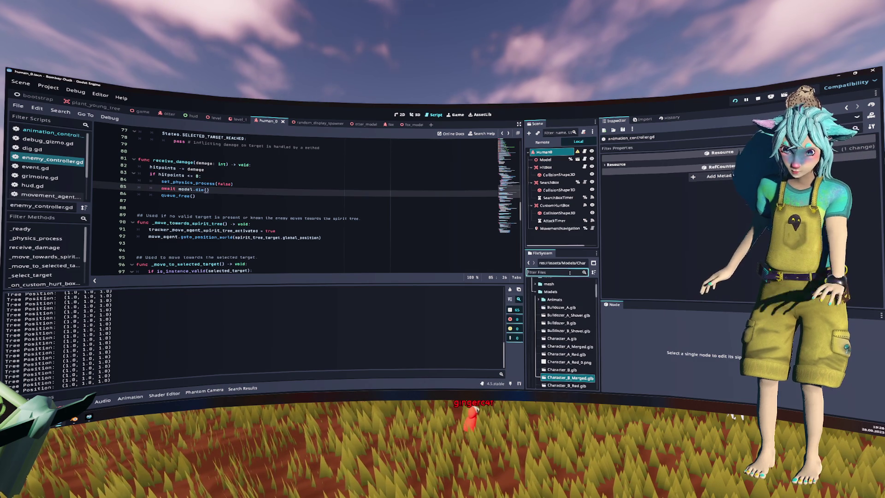
pyautogui.write('w')
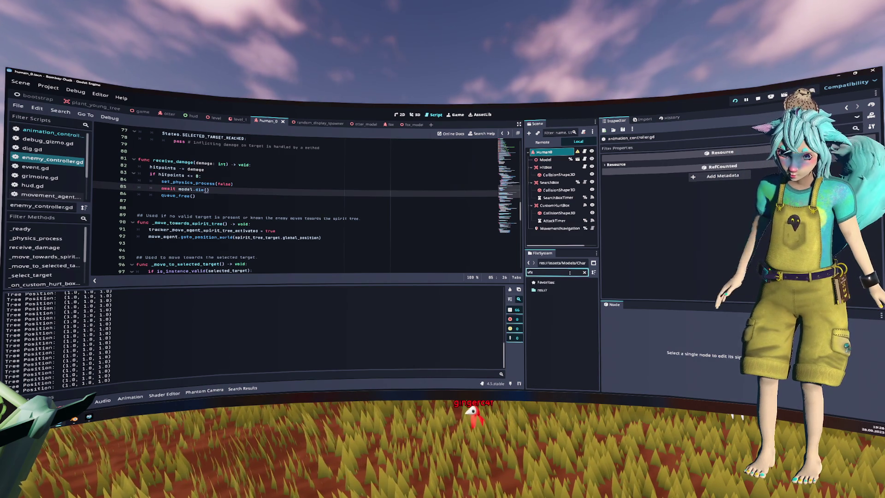
pyautogui.write('art')
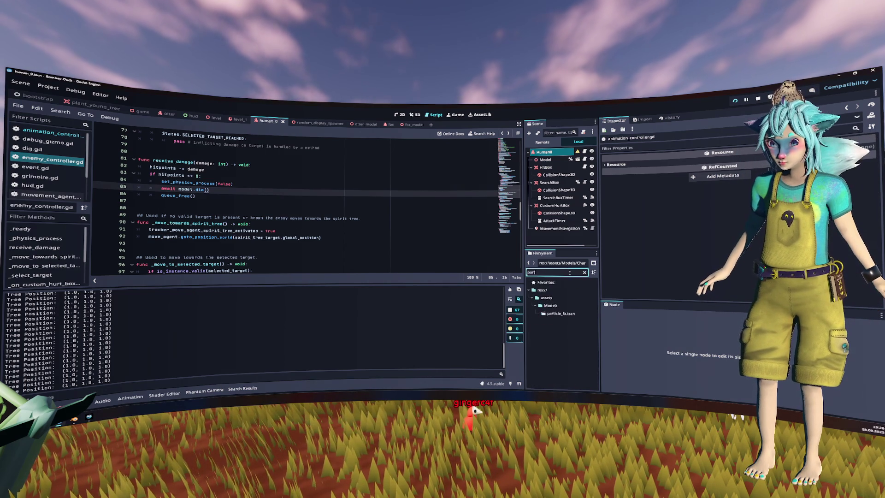
pyautogui.doubleClick(560, 313)
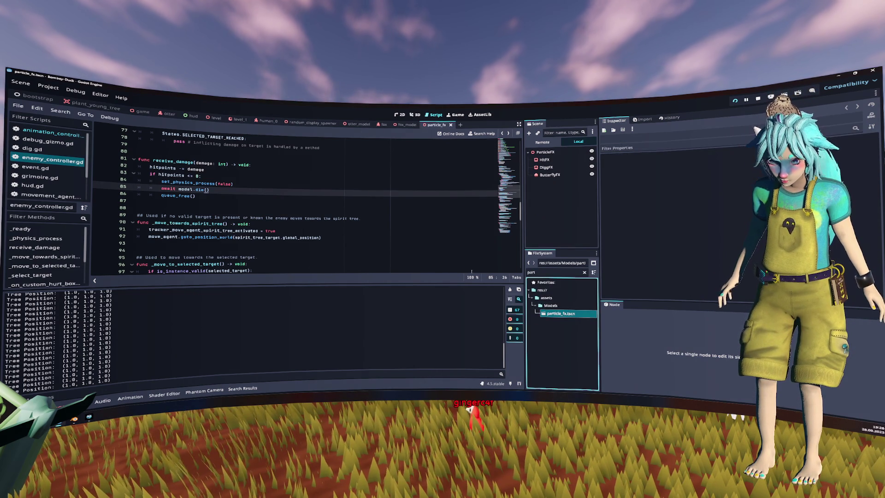
# Step: Copy the HitFX node under Human0 in human_0 and give it a scene unique name
pyautogui.click(544, 160)
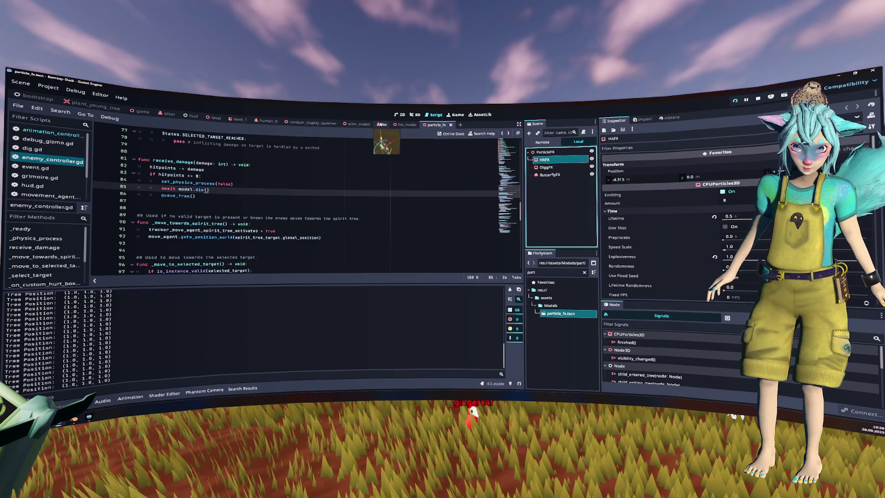
pyautogui.click(267, 121)
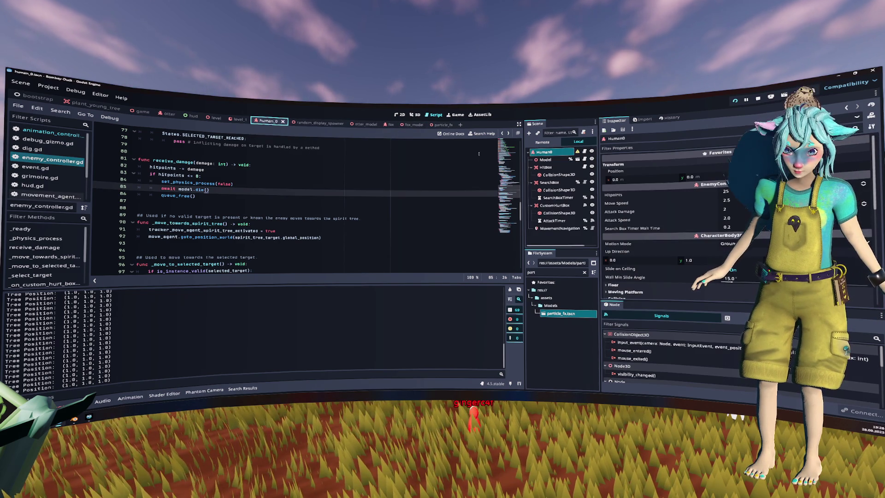
pyautogui.click(535, 154)
pyautogui.hotkey('ctrl', 'v')
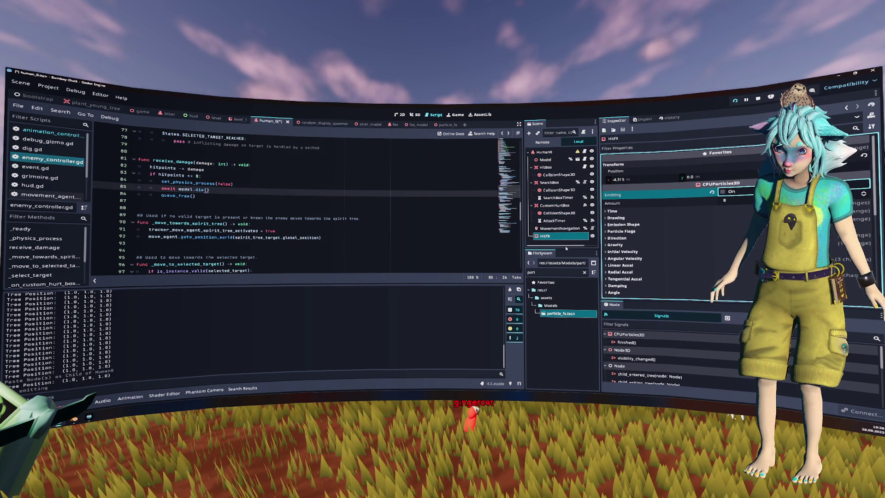
pyautogui.rightClick(555, 238)
pyautogui.click(585, 367)
# Step: Drag a %HitFX reference into enemy_controller.gd next to the %Model line
pyautogui.moveTo(545, 236)
pyautogui.mouseDown()
pyautogui.moveTo(325, 235)
pyautogui.moveTo(276, 205)
pyautogui.moveTo(222, 241)
pyautogui.mouseUp()
pyautogui.scroll(15, 275, 212)
pyautogui.scroll(-5, 275, 212)
pyautogui.scroll(4, 224, 240)
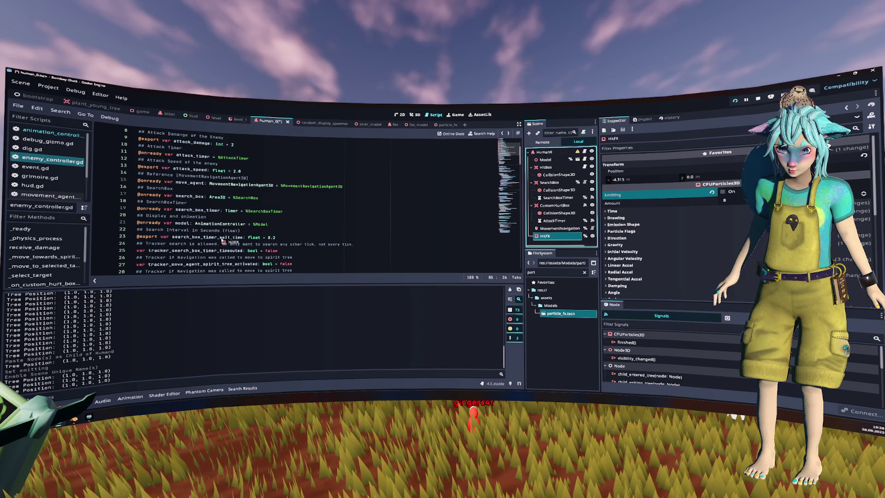
pyautogui.moveTo(223, 240)
pyautogui.mouseDown()
pyautogui.moveTo(144, 231)
pyautogui.moveTo(274, 225)
pyautogui.mouseUp()
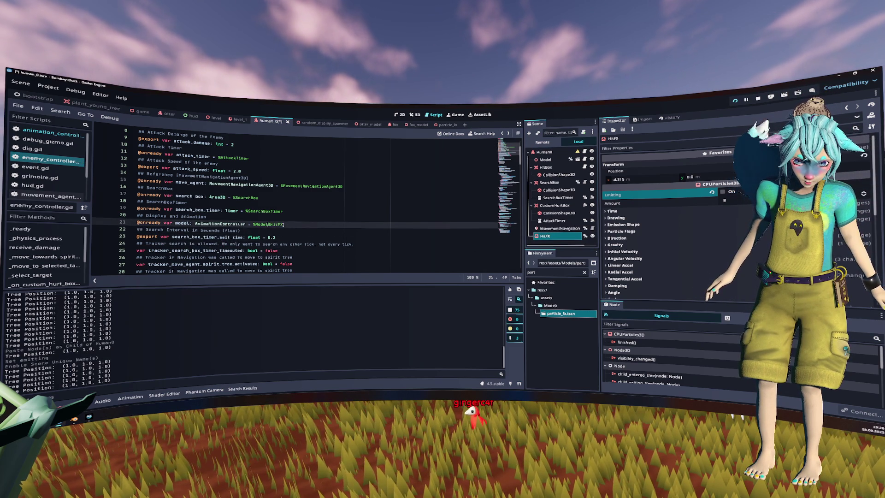
pyautogui.press('BackSpace')
pyautogui.press('BackSpace')
pyautogui.press('BackSpace')
pyautogui.press('Return')
pyautogui.moveTo(544, 236); pyautogui.dragTo(204, 231)
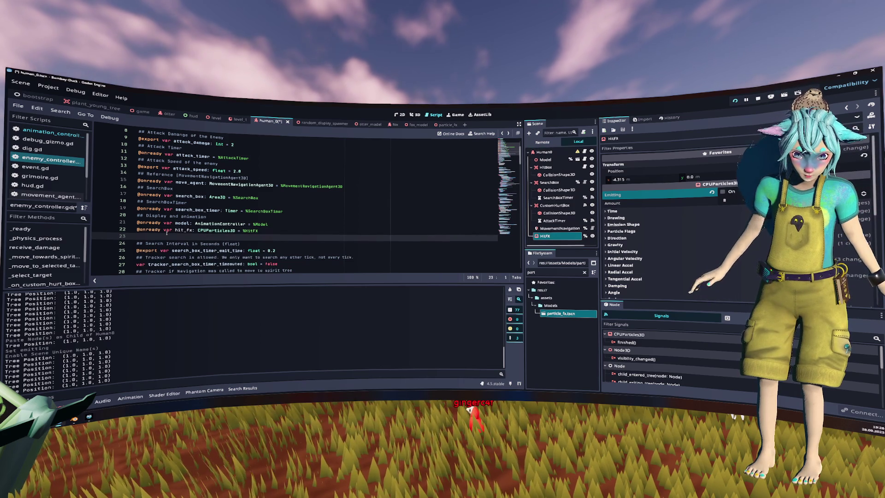
pyautogui.hotkey('alt', 'Up')
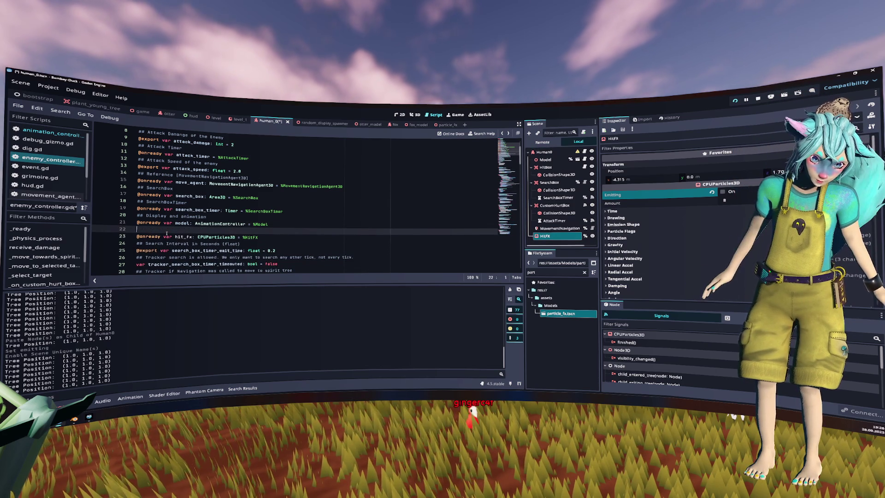
# Step: Add a '## Hit fx' comment line above the hit_fx declaration
pyautogui.write('## hit')
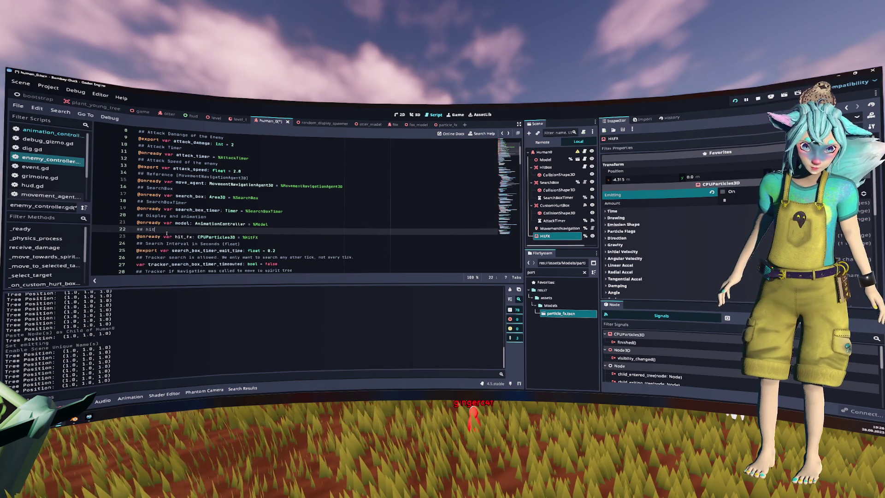
pyautogui.write(' fx')
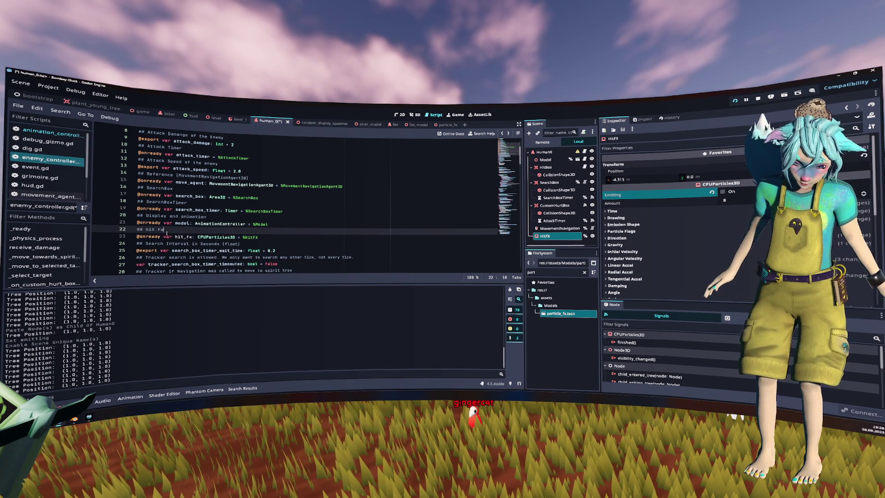
pyautogui.press('Left')
pyautogui.press('Left')
pyautogui.press('Left')
pyautogui.press('BackSpace')
pyautogui.write('H')
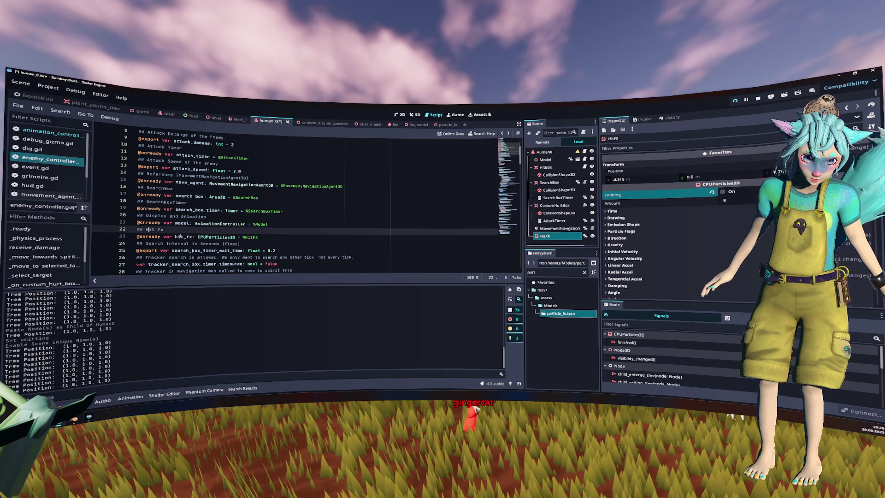
pyautogui.doubleClick(180, 236)
pyautogui.scroll(-12, 336, 224)
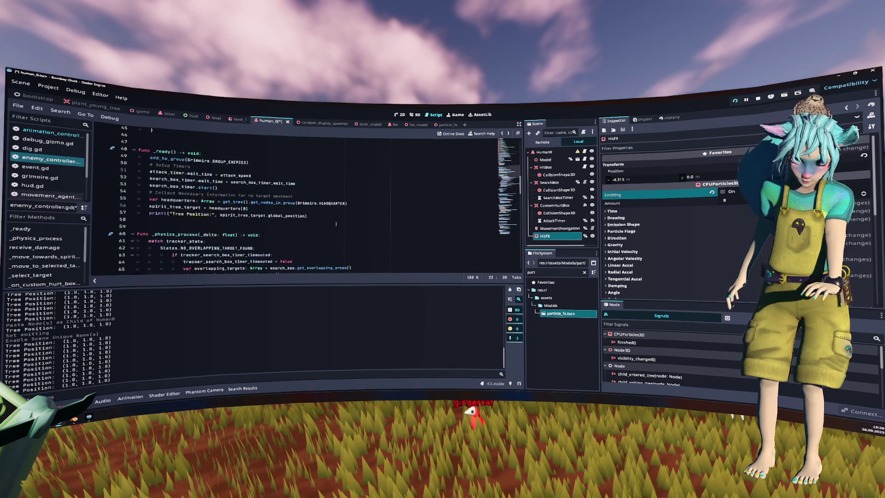
# Step: Add 'hit_fx.emitting = true' after the hitpoints subtraction in receive_damage, save, and stop the running game
pyautogui.scroll(-12, 336, 224)
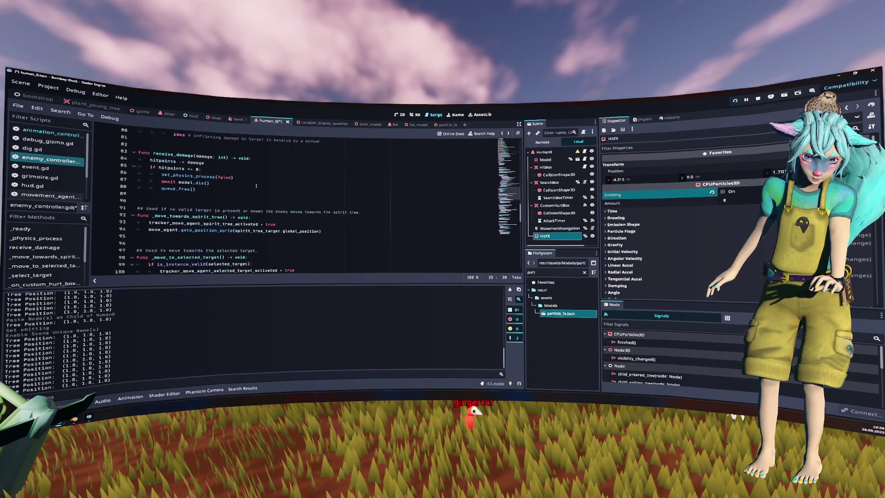
pyautogui.scroll(1, 256, 186)
pyautogui.click(261, 199)
pyautogui.press('Up')
pyautogui.press('Up')
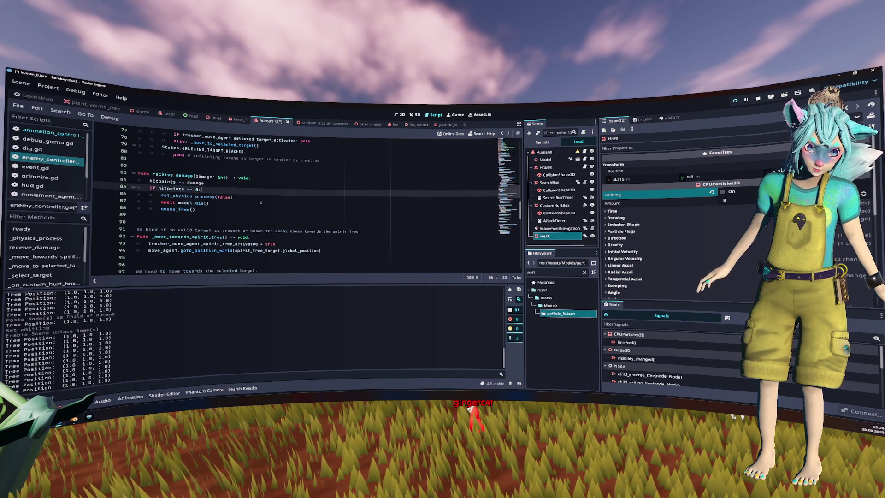
pyautogui.press('End')
pyautogui.press('Return')
pyautogui.write('hit_fx.em')
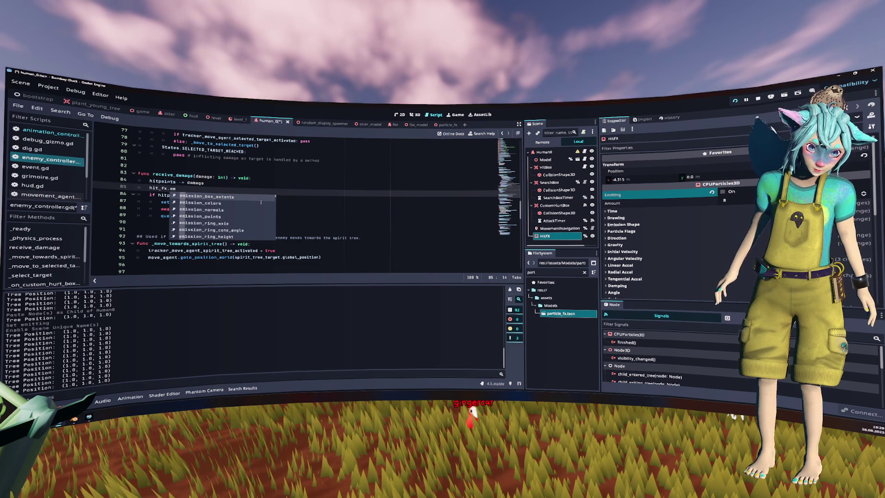
pyautogui.write('itting = true')
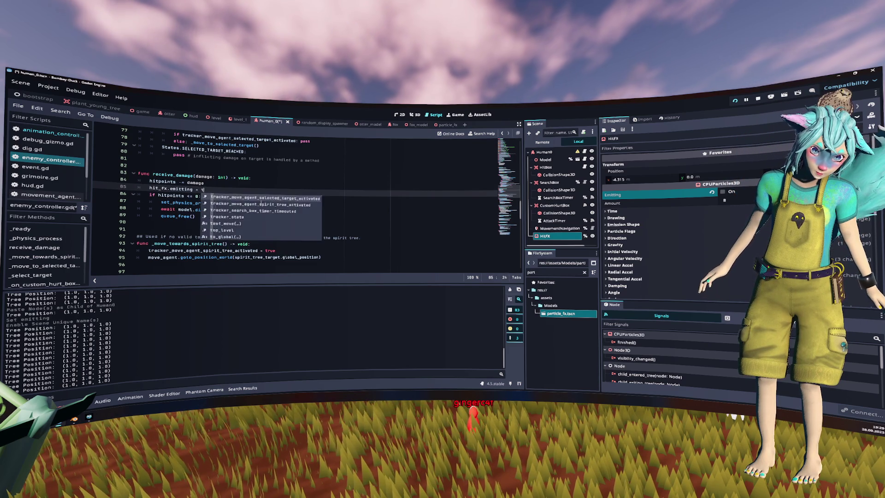
pyautogui.hotkey('ctrl', 's')
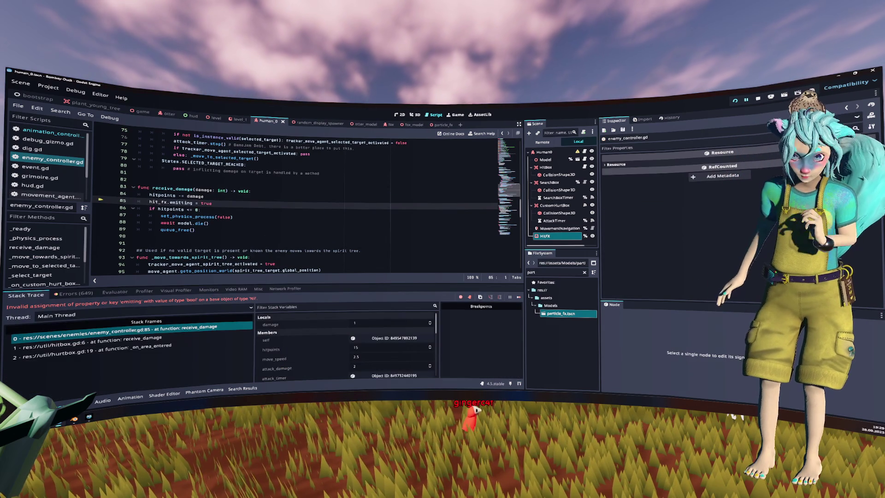
pyautogui.press('F8')
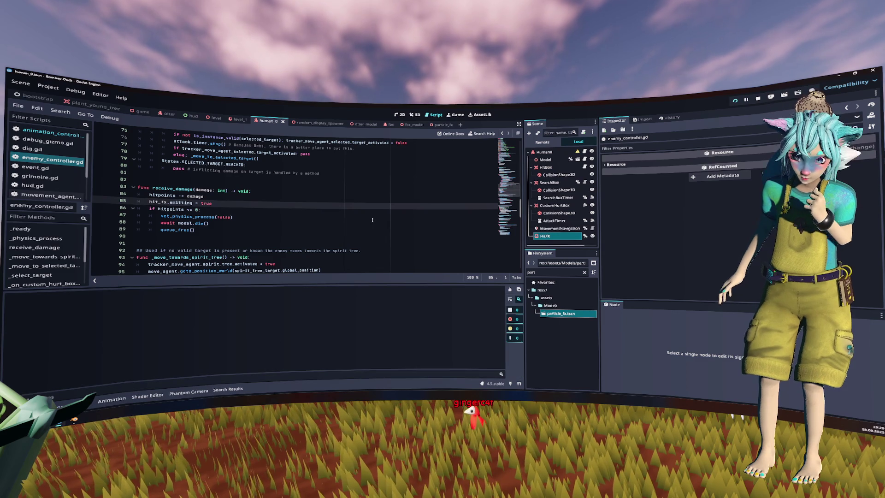
# Step: Relaunch the game, choose Play in the main menu, and switch characters twice with Tab
pyautogui.press('F5')
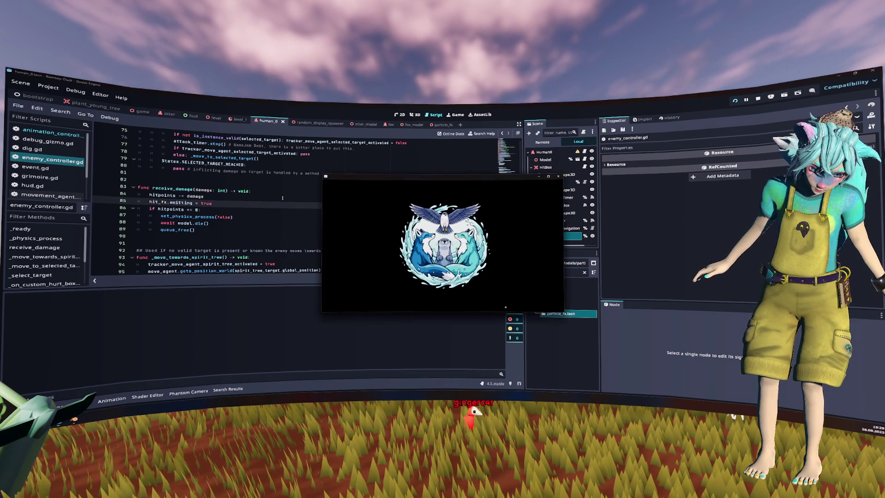
pyautogui.click(442, 236)
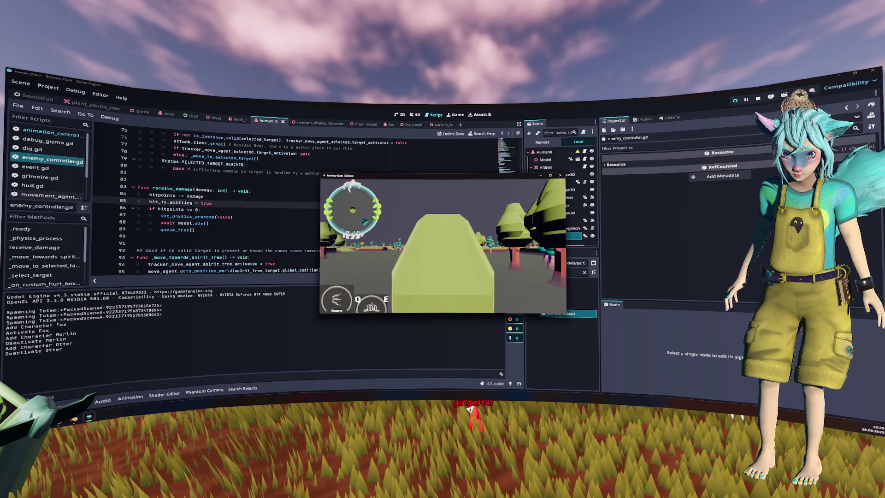
pyautogui.press('Tab')
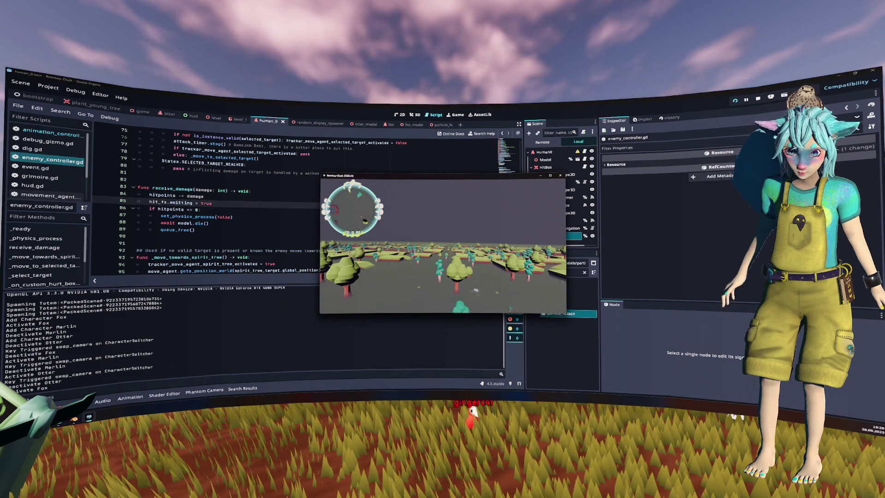
pyautogui.press('Tab')
pyautogui.press('Tab')
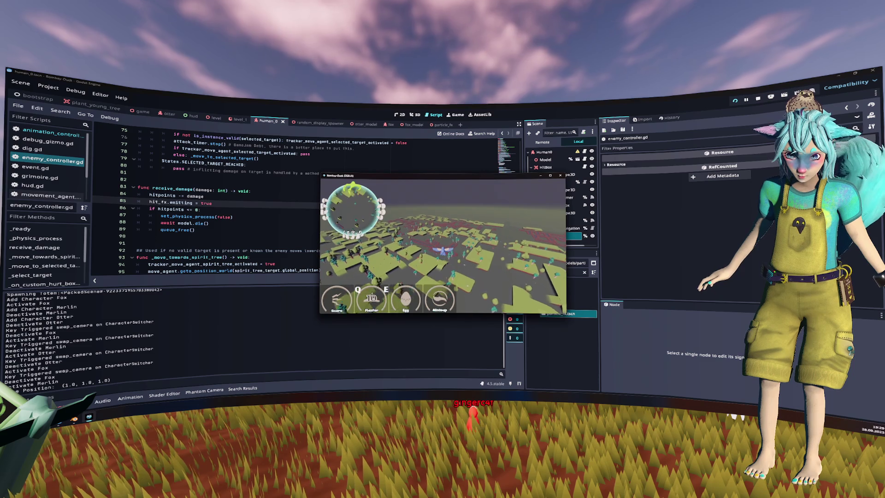